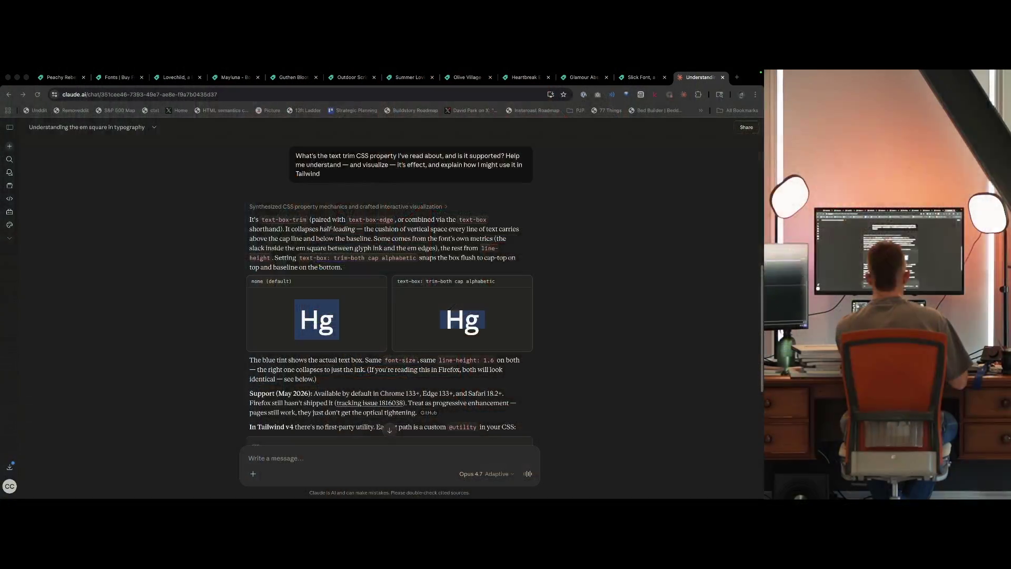
Bring the browser window with Claude's text-box-trim answer into focus.
left_click(628, 397)
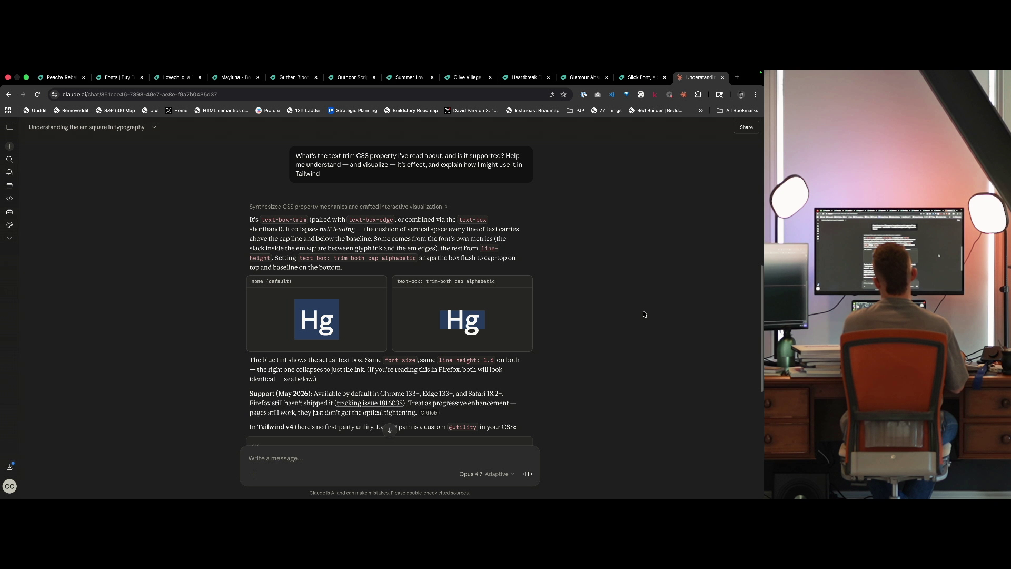
scroll(359, 350, "down", 2)
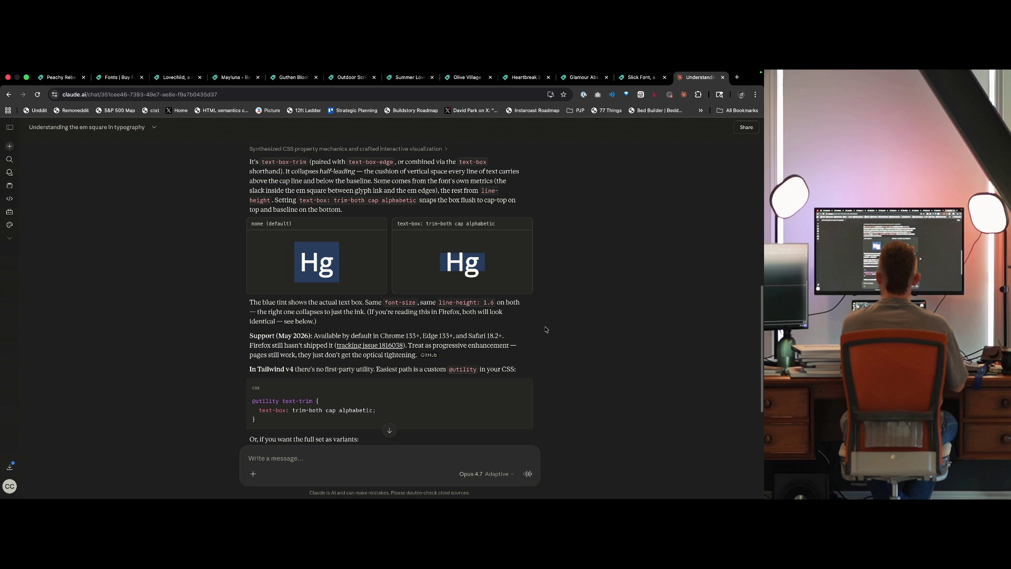
scroll(564, 351, "down", 1)
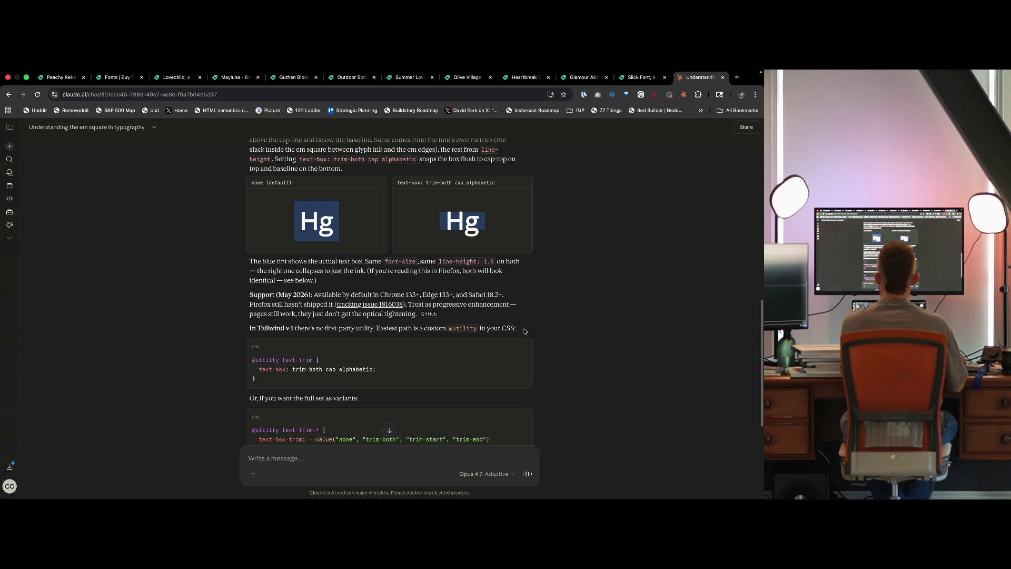
scroll(575, 343, "down", 2)
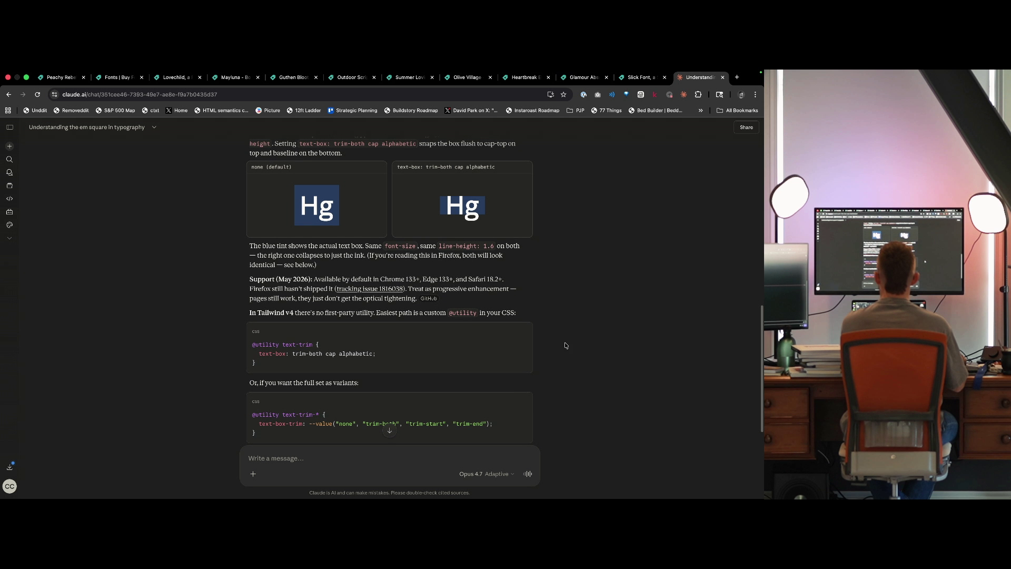
scroll(557, 348, "down", 4)
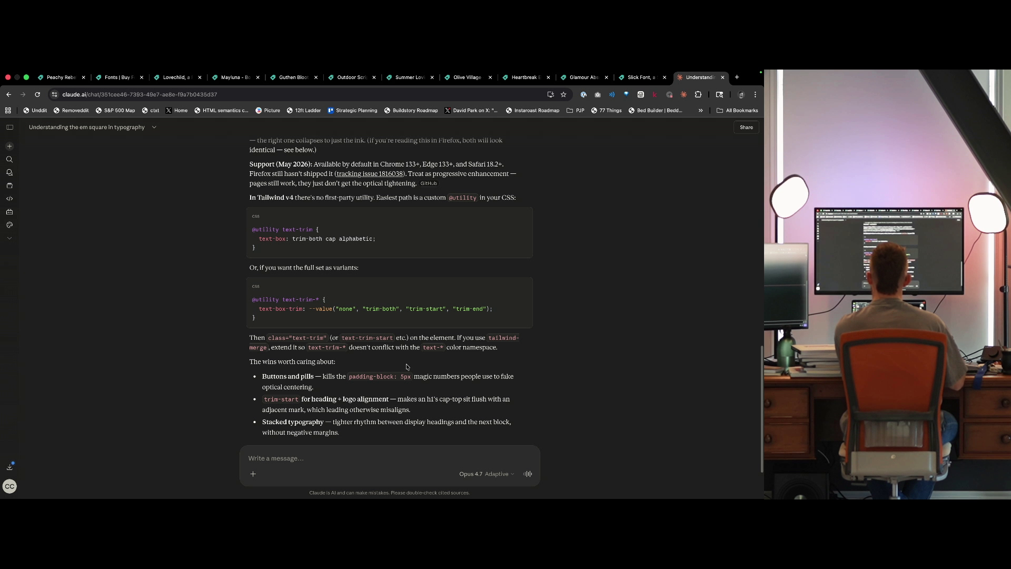
scroll(518, 369, "down", 2)
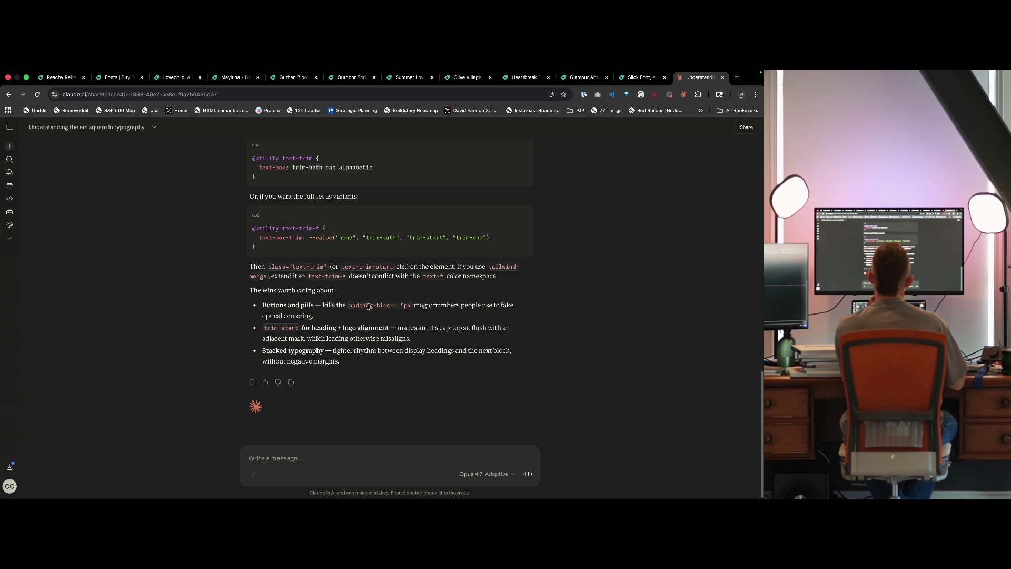
Quote the 'Buttons and pills' bullet into a reply and send 'Explain this'.
triple_click(273, 306)
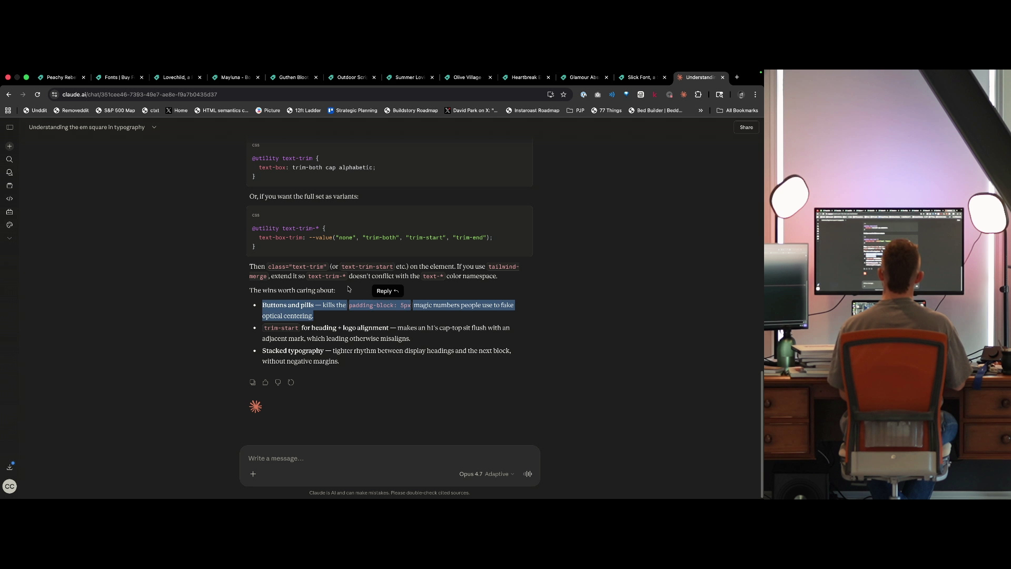
left_click(383, 290)
type("Expla")
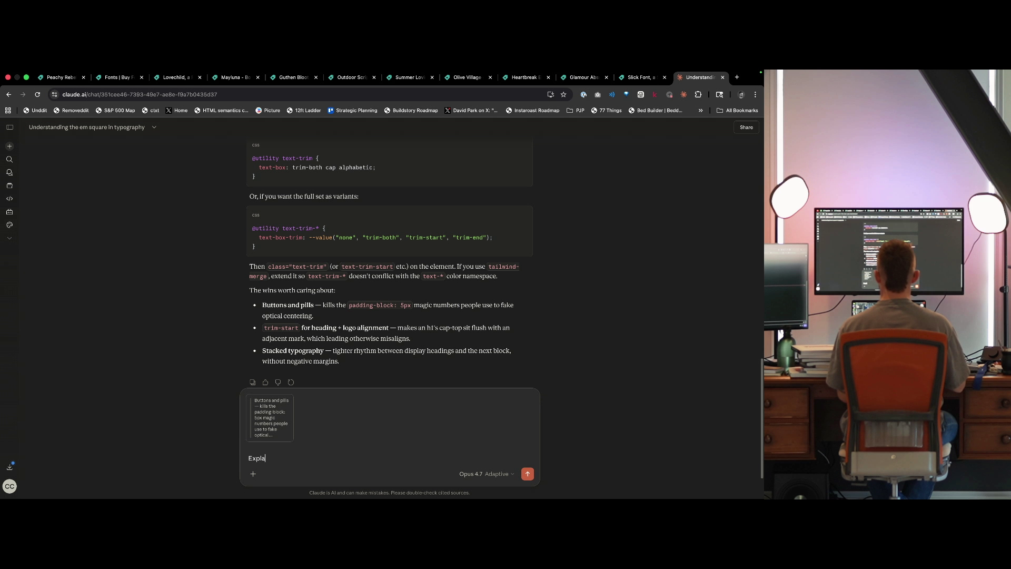
type("in this")
key("Return")
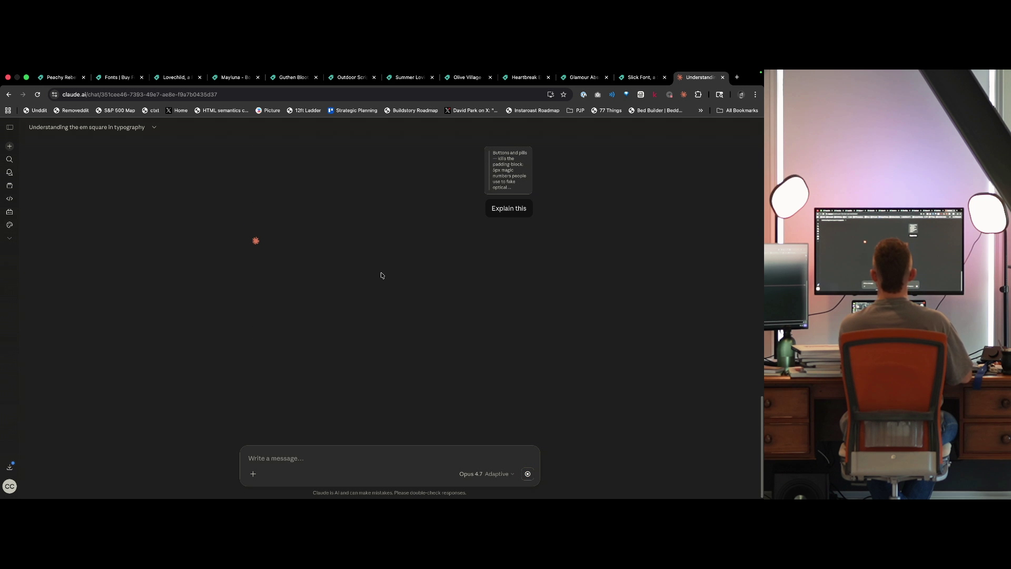
Look over the other bullets, then open the Firefox tracking issue 1816038 link.
scroll(423, 378, "up", 5)
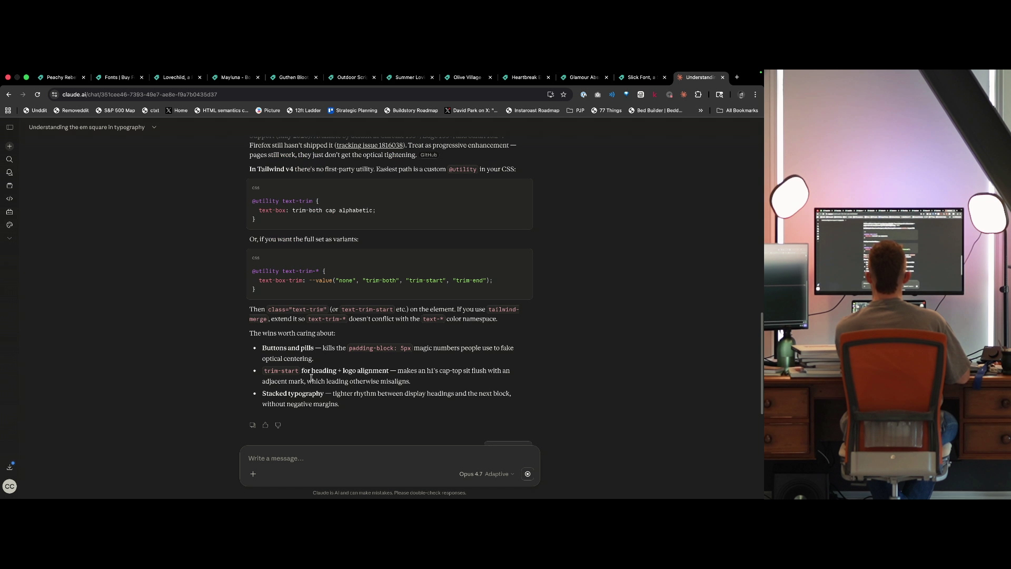
triple_click(400, 381)
left_click(401, 383)
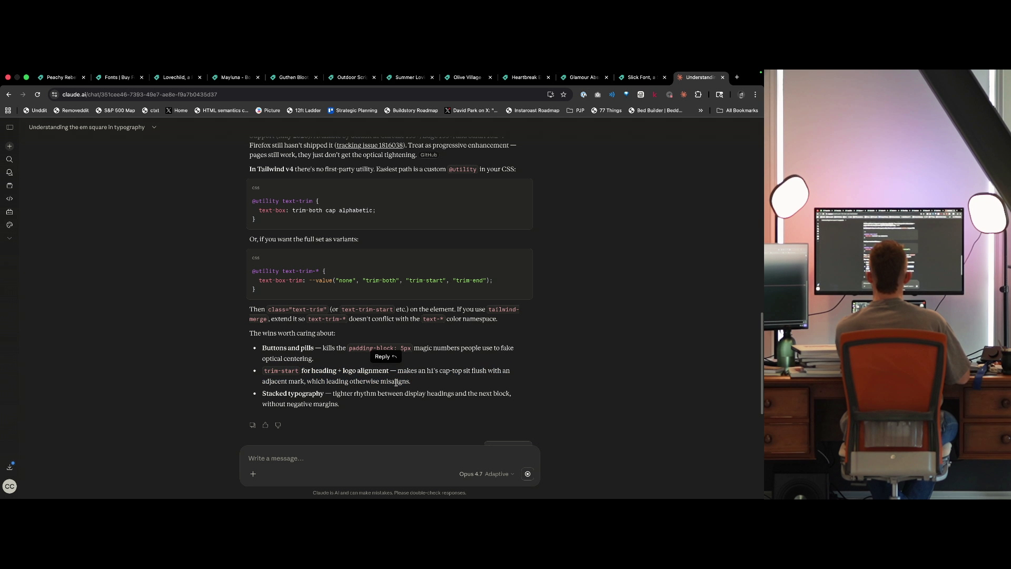
scroll(403, 386, "down", 1)
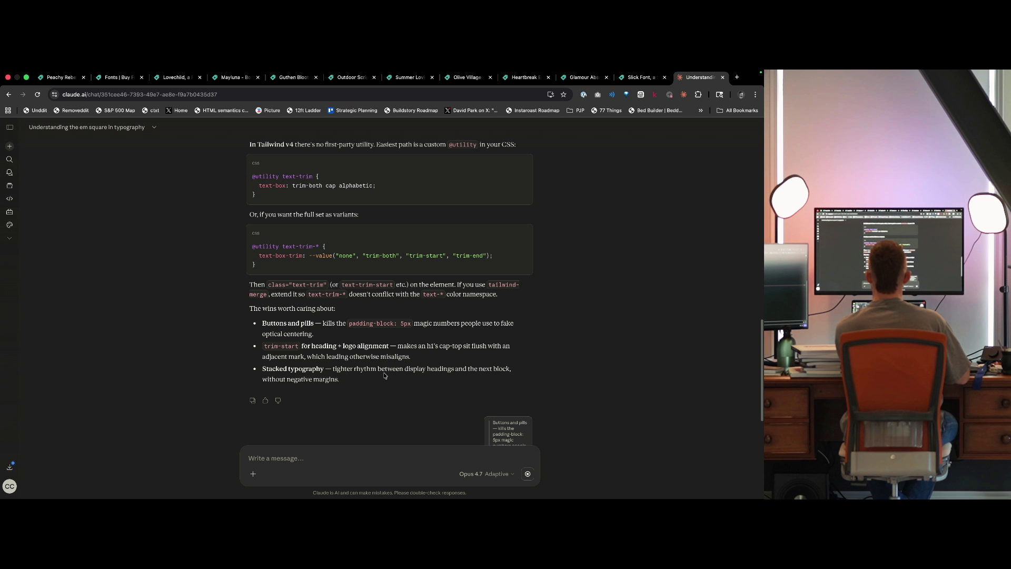
triple_click(381, 384)
left_click(381, 385)
scroll(371, 386, "down", 3)
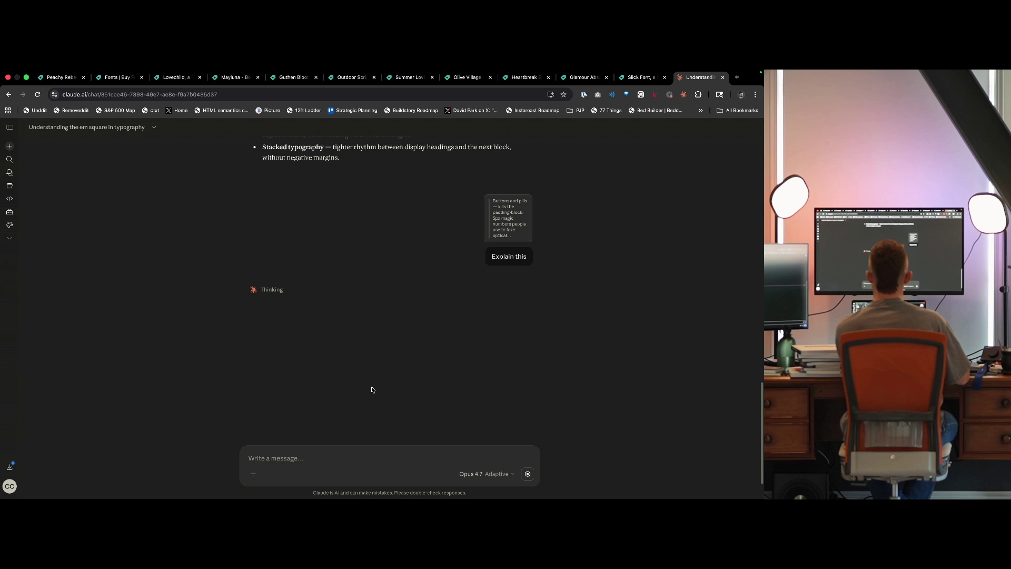
scroll(371, 387, "up", 5)
scroll(369, 386, "up", 1)
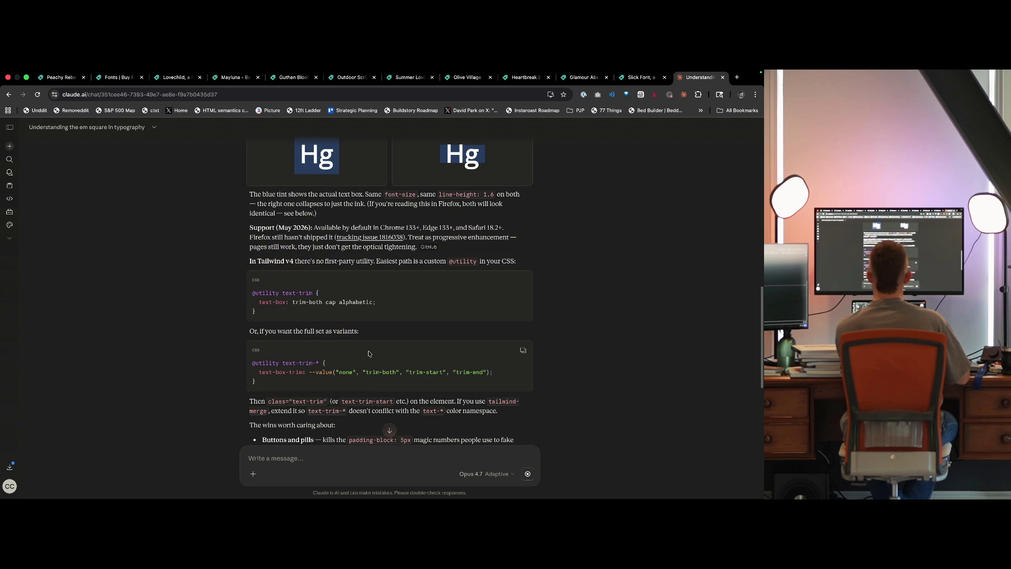
left_click(367, 240)
Read Firefox bug 1816038 on Segoe UI vertical alignment, dismissing the cookie notice.
key("ctrl+Tab")
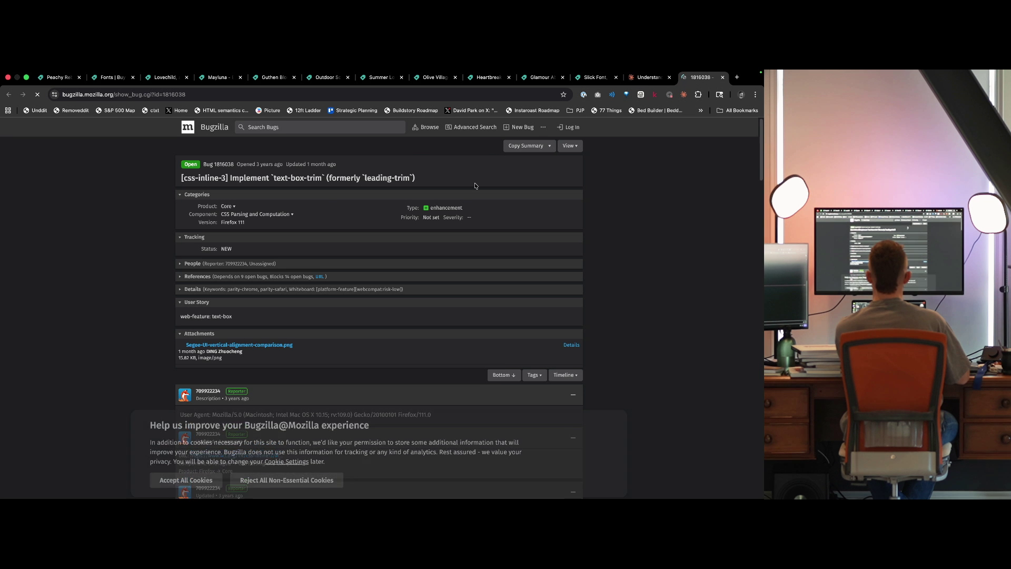
scroll(147, 310, "down", 3)
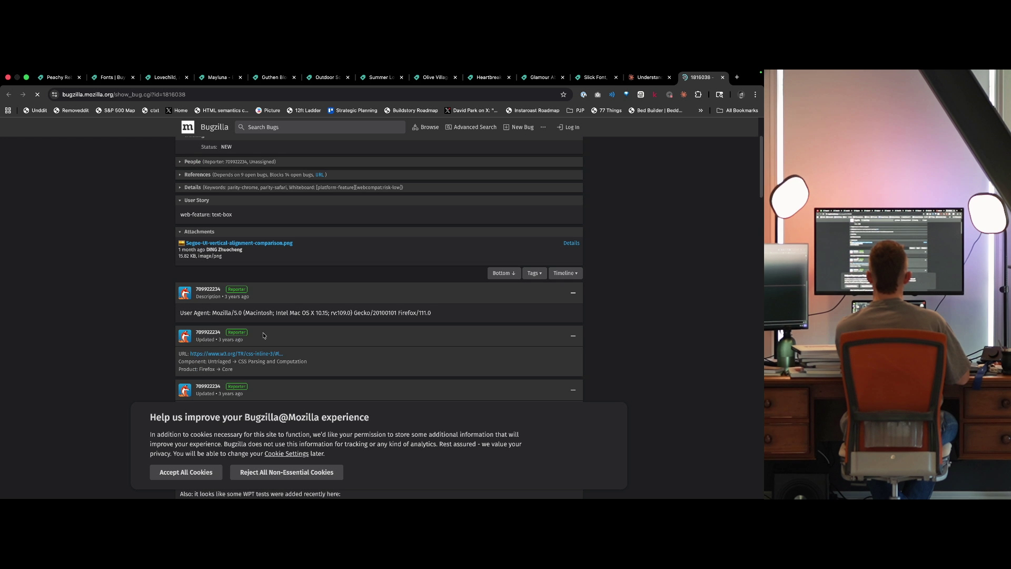
scroll(335, 345, "down", 10)
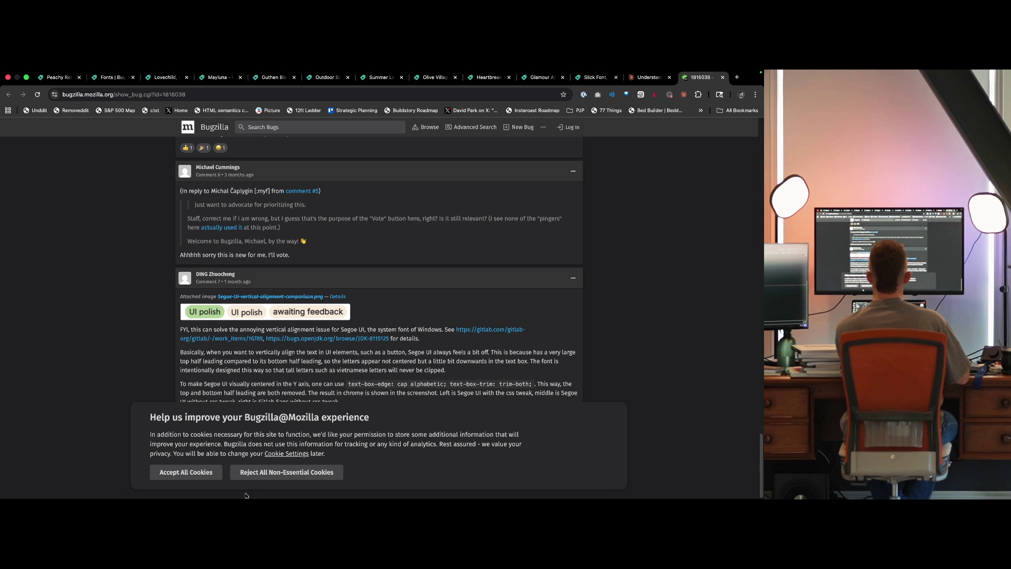
left_click(242, 473)
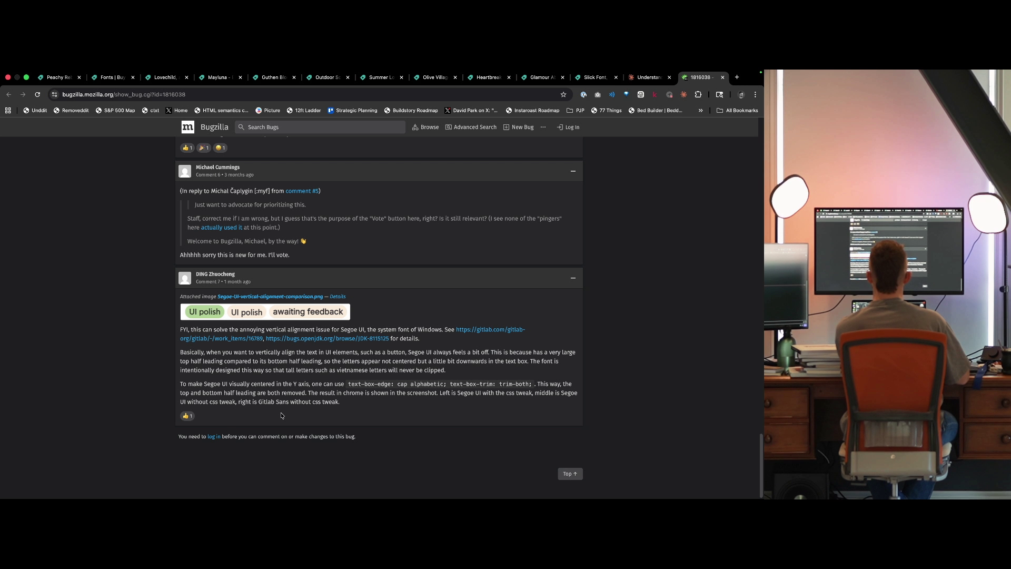
scroll(281, 416, "up", 3)
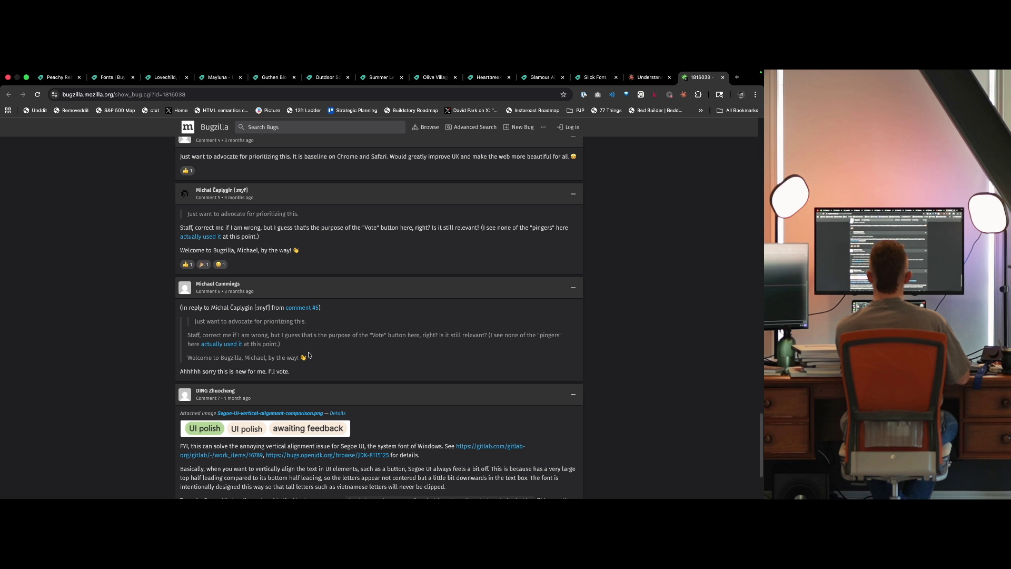
scroll(358, 392, "up", 2)
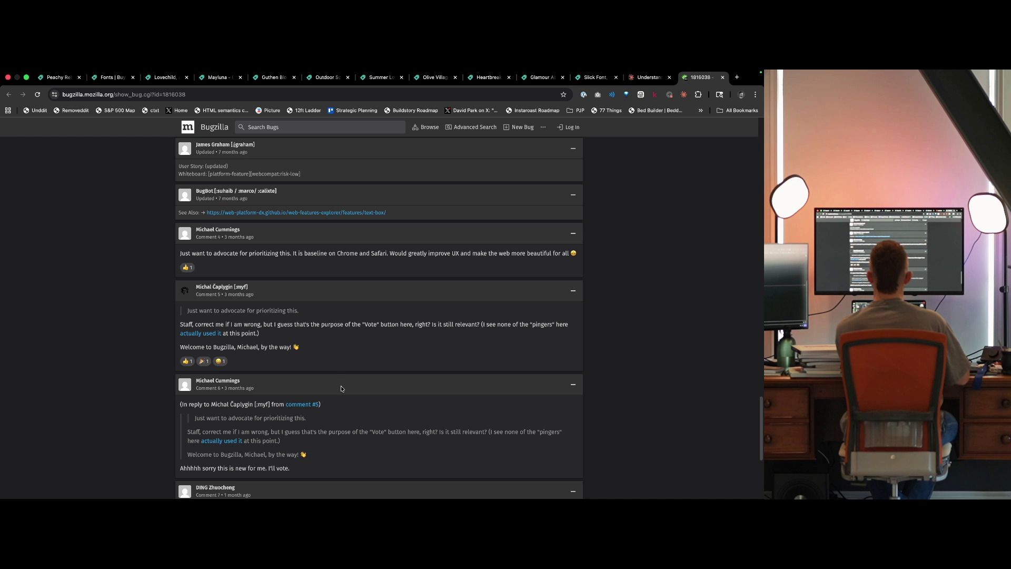
scroll(333, 370, "down", 3)
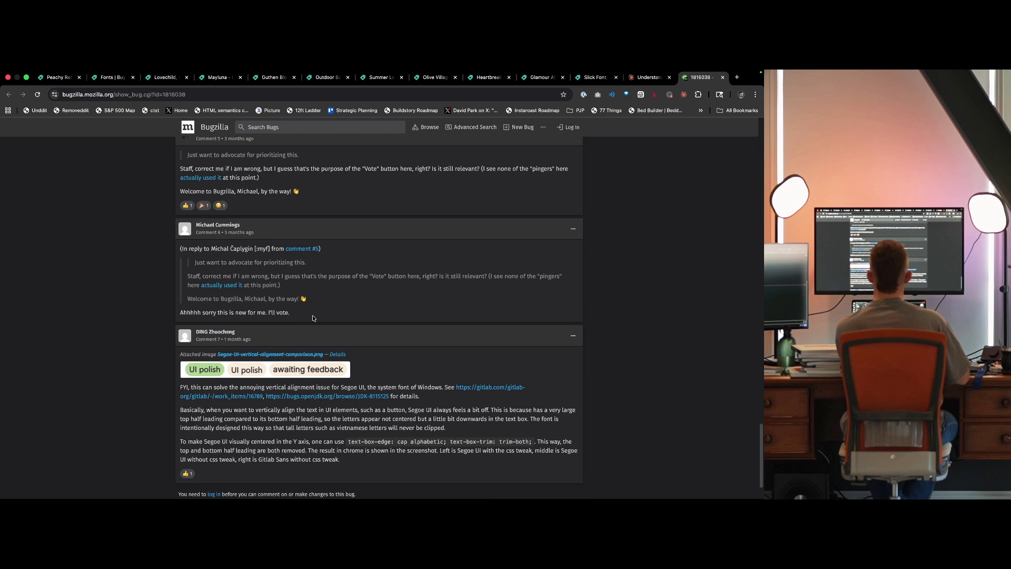
scroll(324, 316, "up", 2)
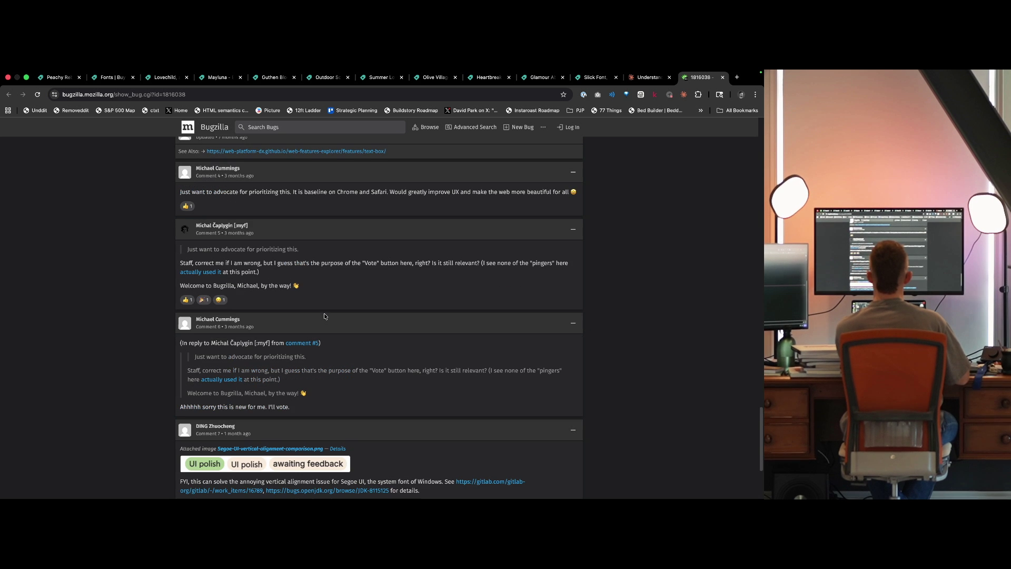
scroll(316, 375, "up", 2)
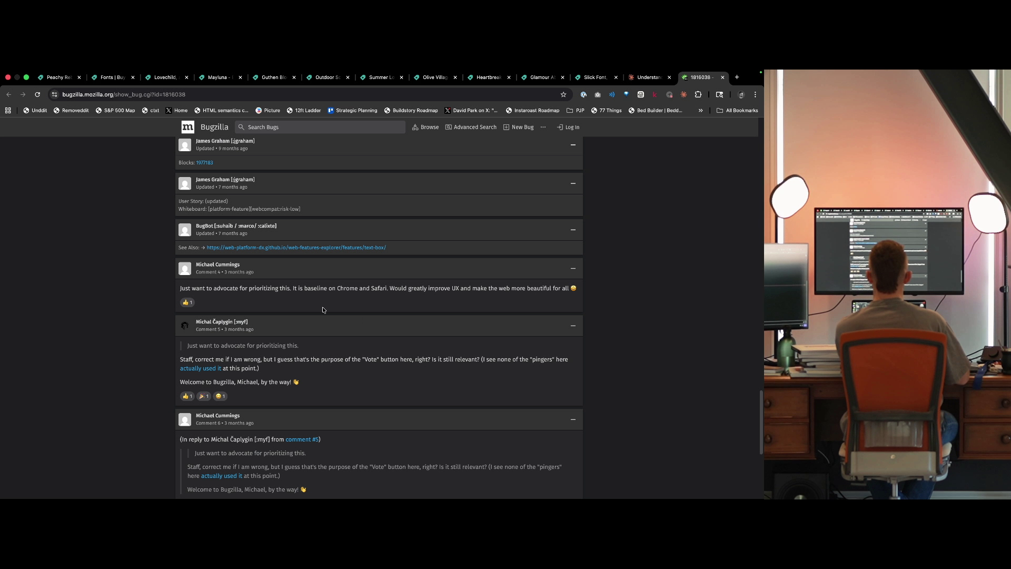
scroll(311, 309, "up", 3)
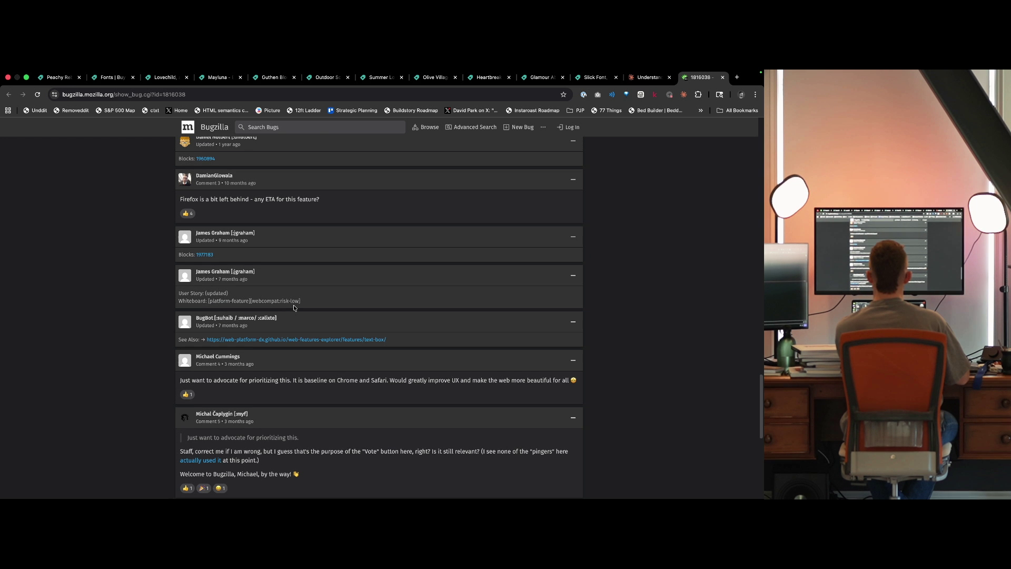
scroll(279, 304, "up", 2)
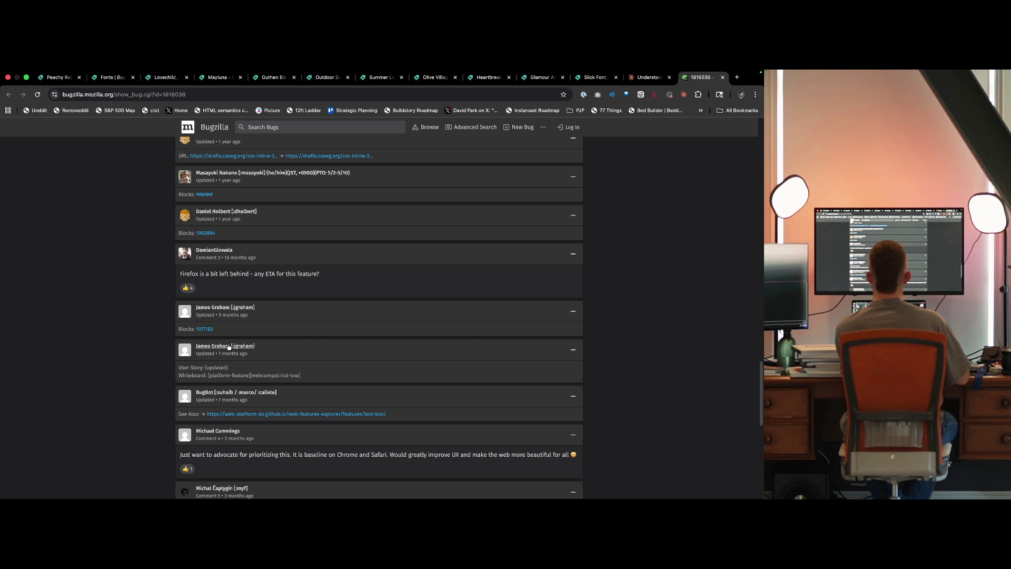
Open and read blocked bug 1977183, then close it and return to the typography chat.
left_click(205, 329, "super")
scroll(382, 345, "down", 5)
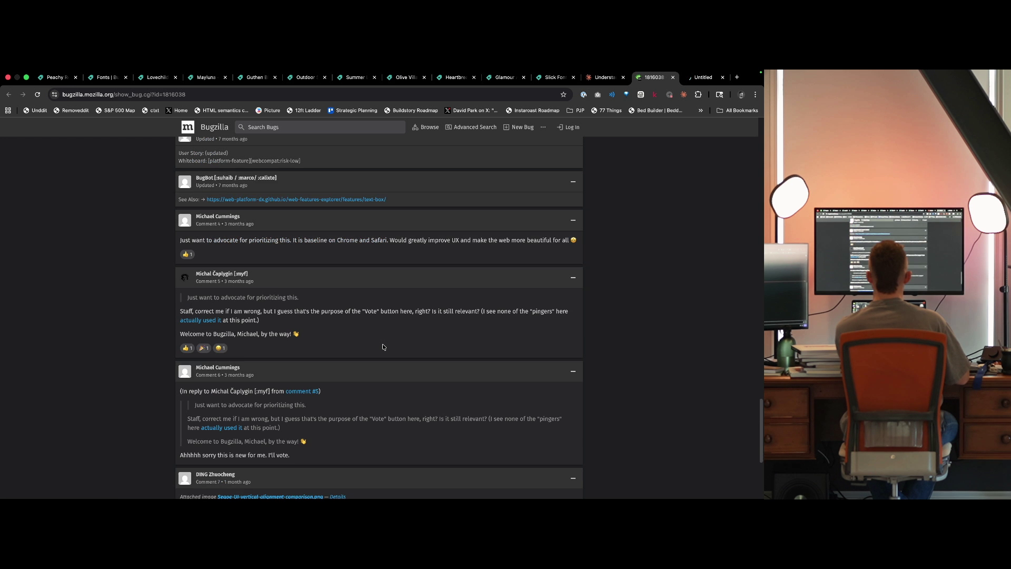
scroll(383, 346, "down", 3)
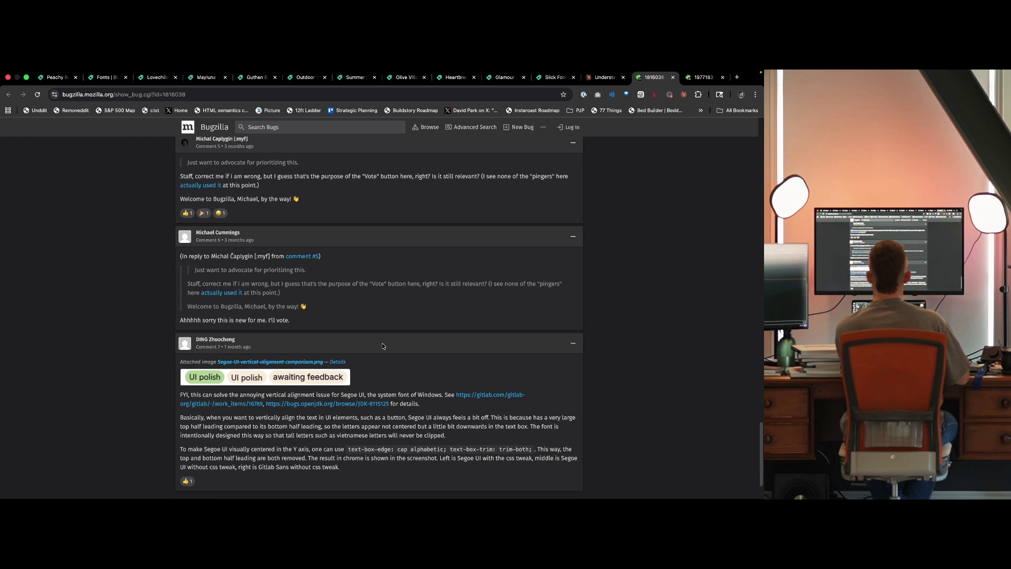
scroll(383, 345, "down", 2)
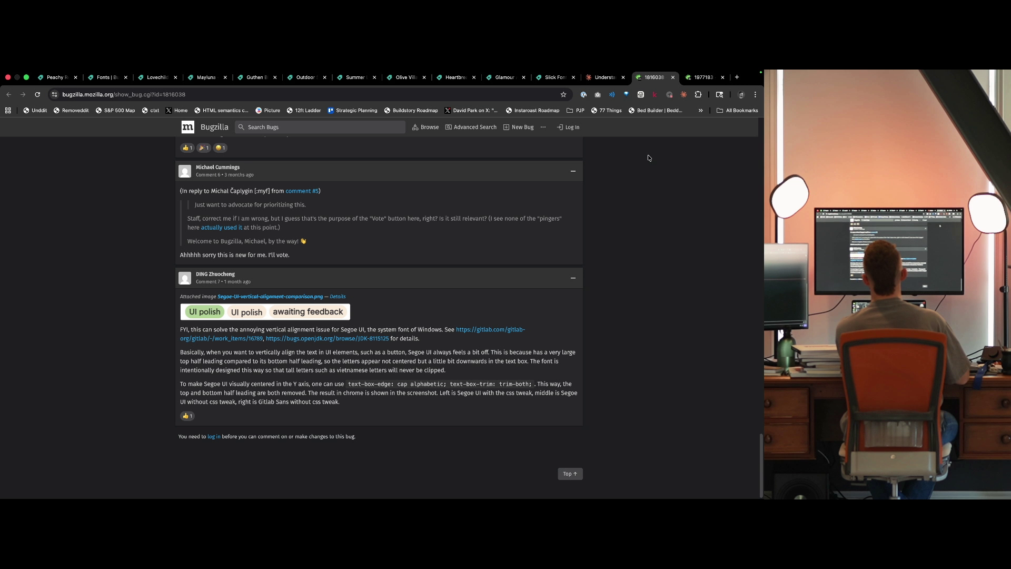
left_click(704, 77)
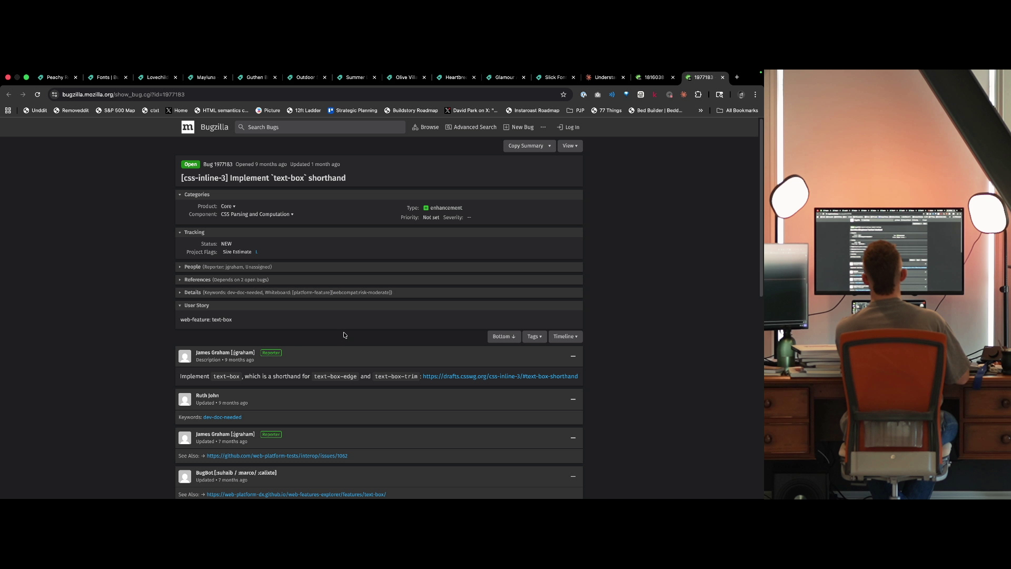
scroll(344, 335, "down", 5)
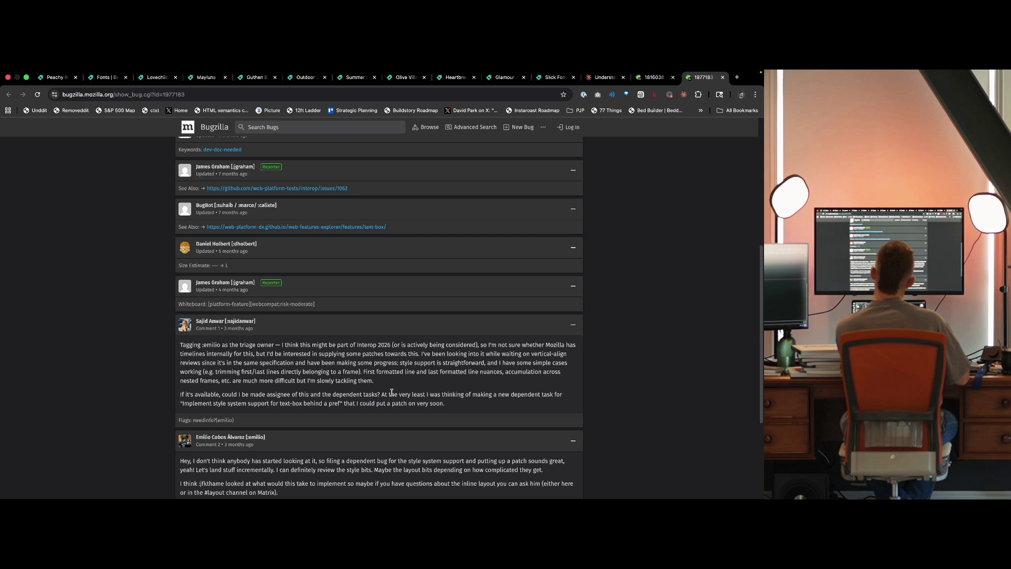
scroll(392, 392, "down", 3)
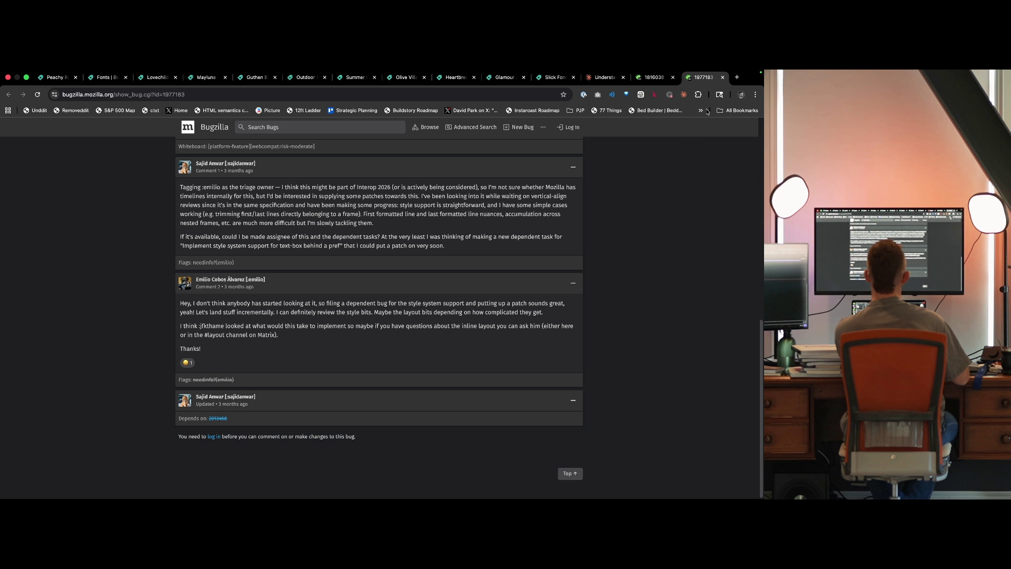
key("super+w")
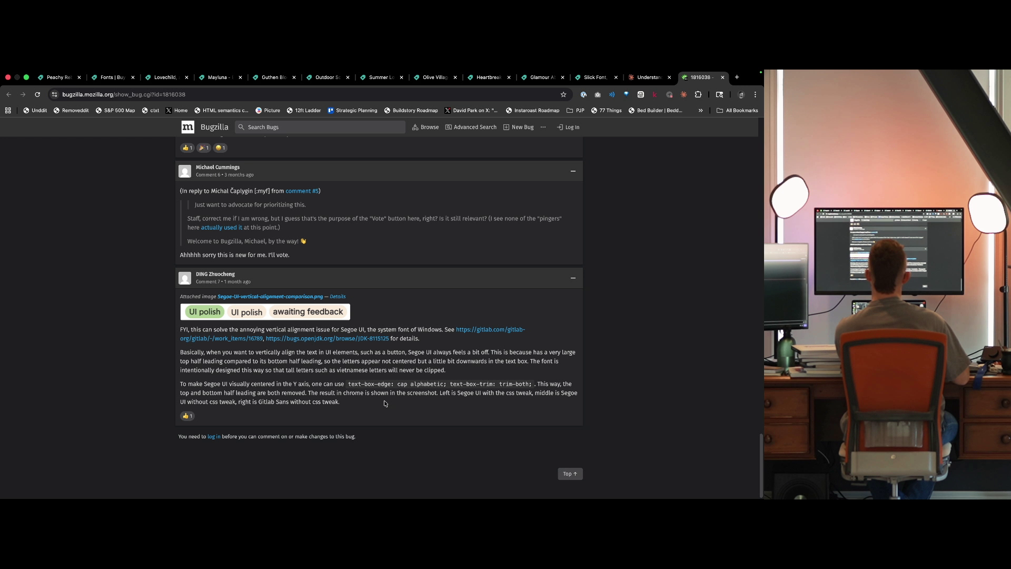
left_click(663, 79)
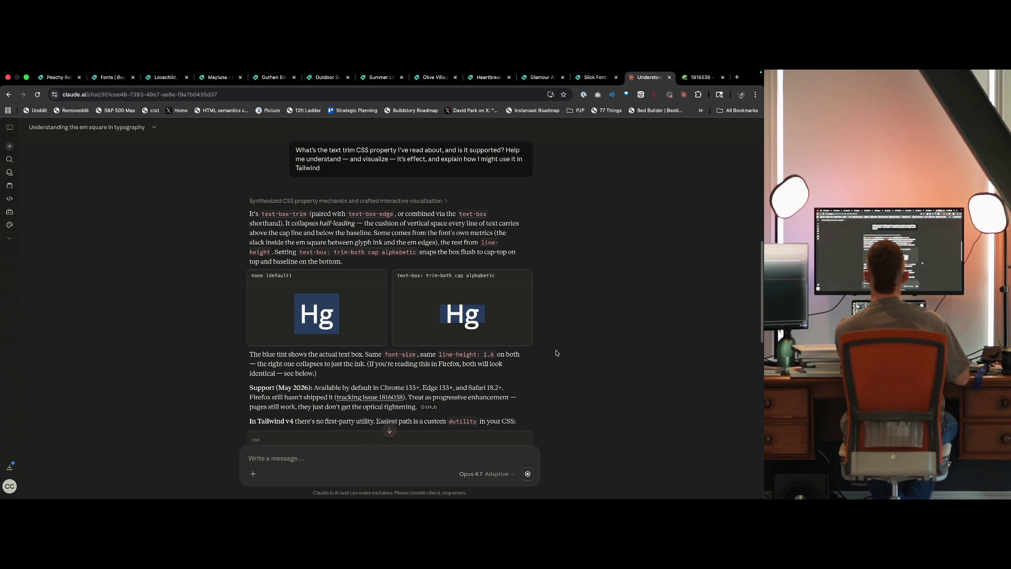
Read Claude's comparison of Continue buttons with and without text-box: trim-both, briefly expanding its reasoning.
scroll(551, 348, "down", 3)
left_click(372, 241)
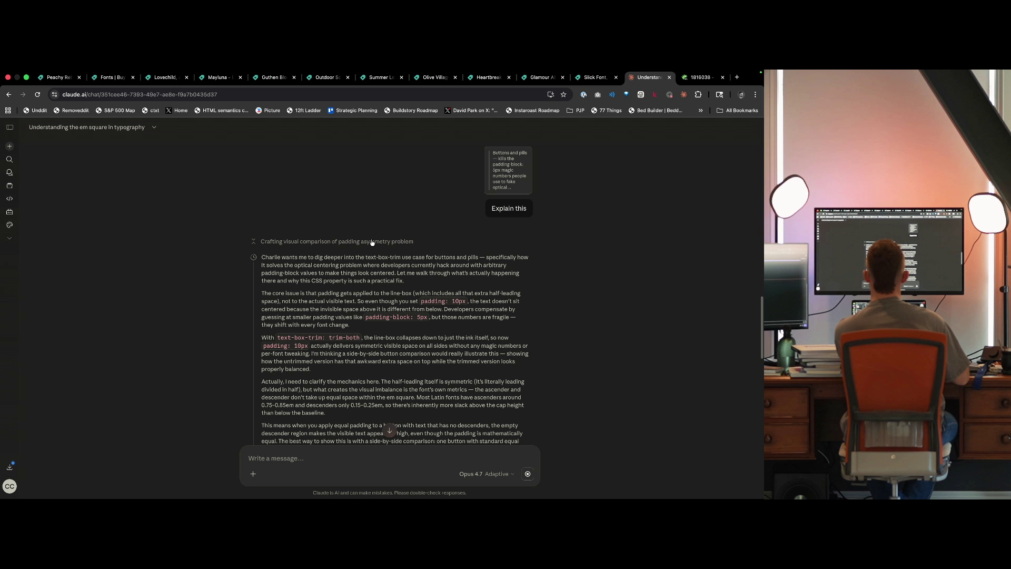
left_click(371, 241)
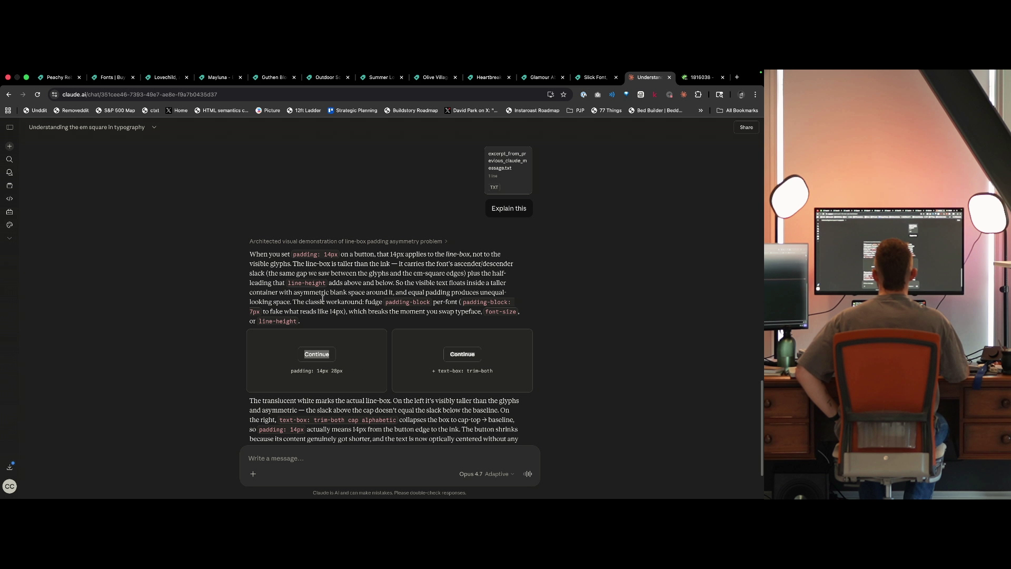
scroll(376, 256, "down", 1)
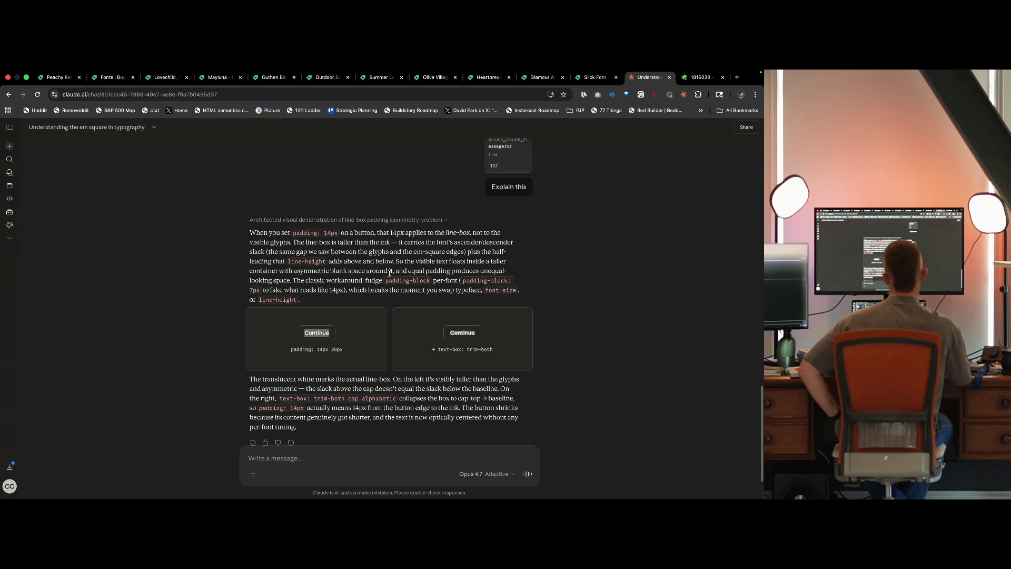
Ask Claude if Figma now offers text trim in its character settings panel.
scroll(390, 323, "down", 2)
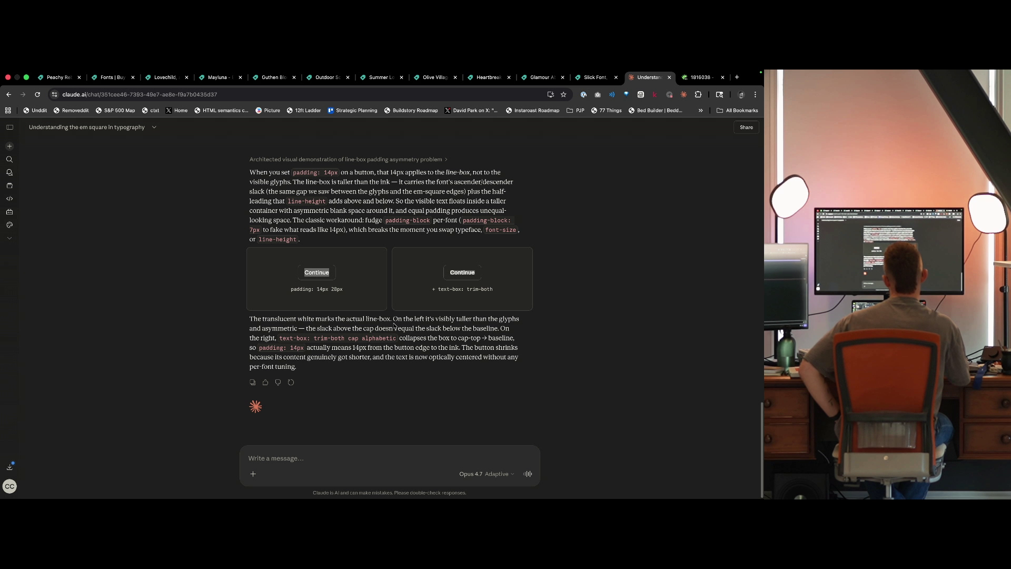
left_click_drag(394, 319, 460, 331)
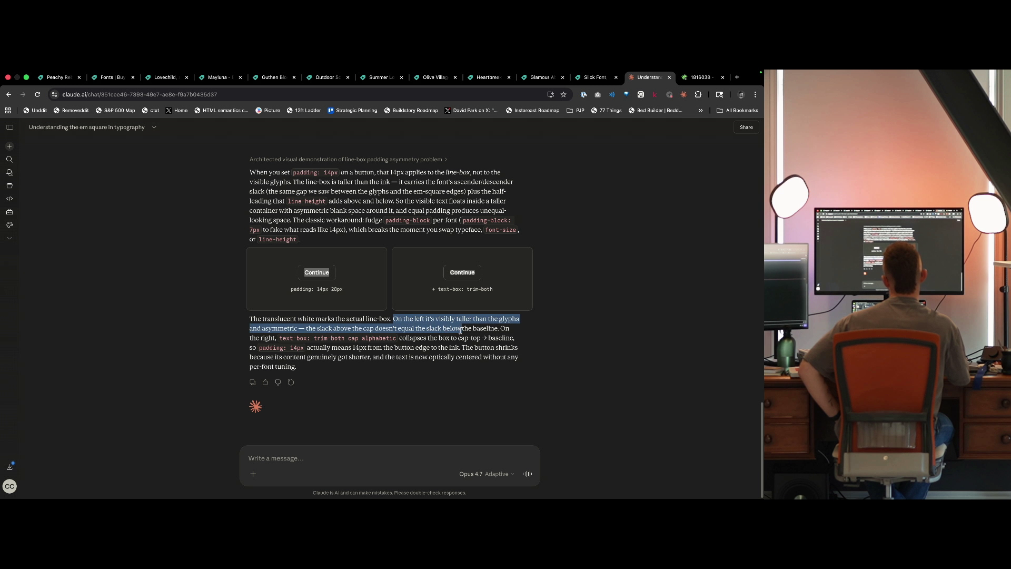
left_click(460, 330)
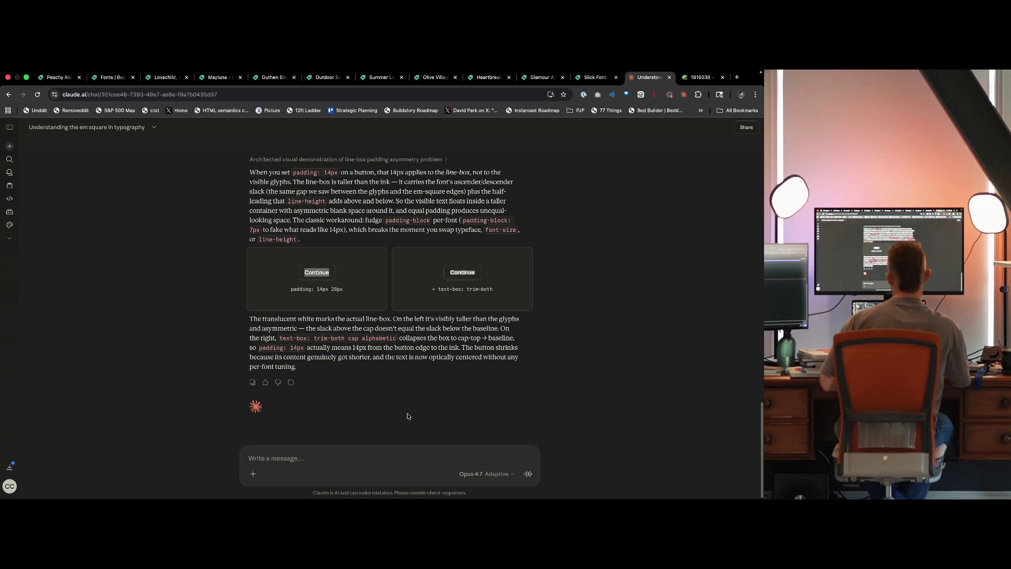
left_click(388, 455)
type("Text tr")
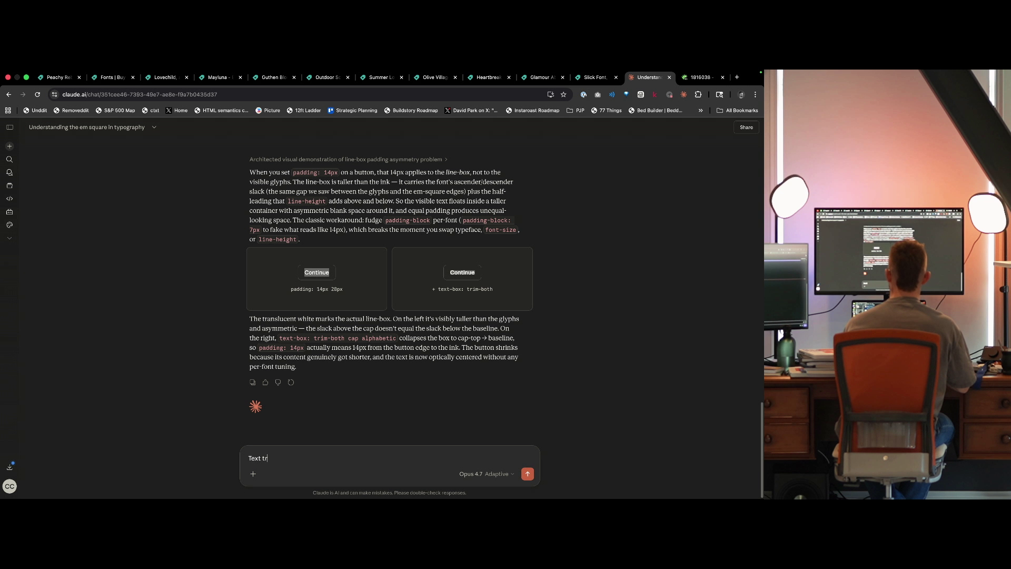
type("im is a first c")
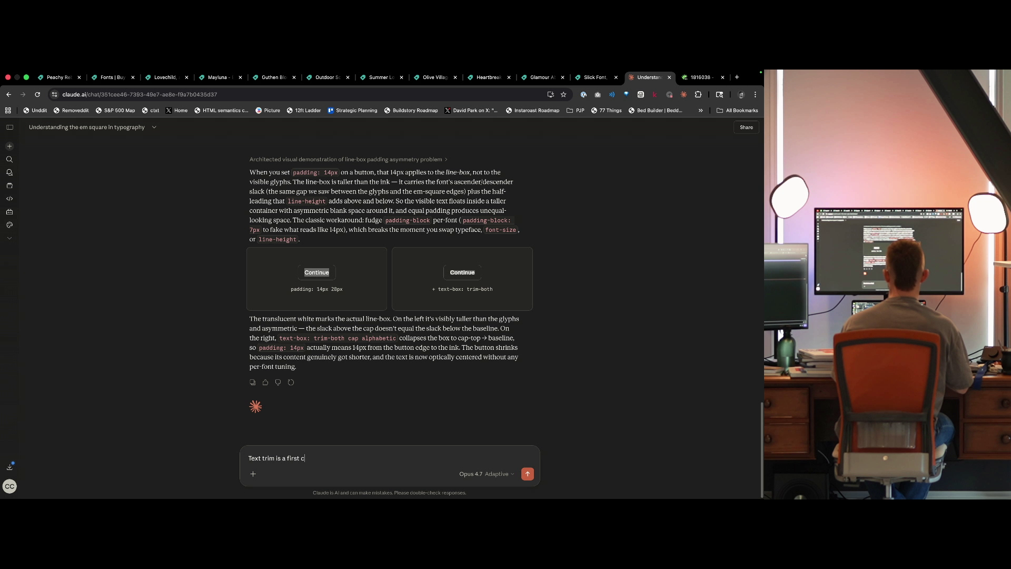
type("lass feature in Figma now,")
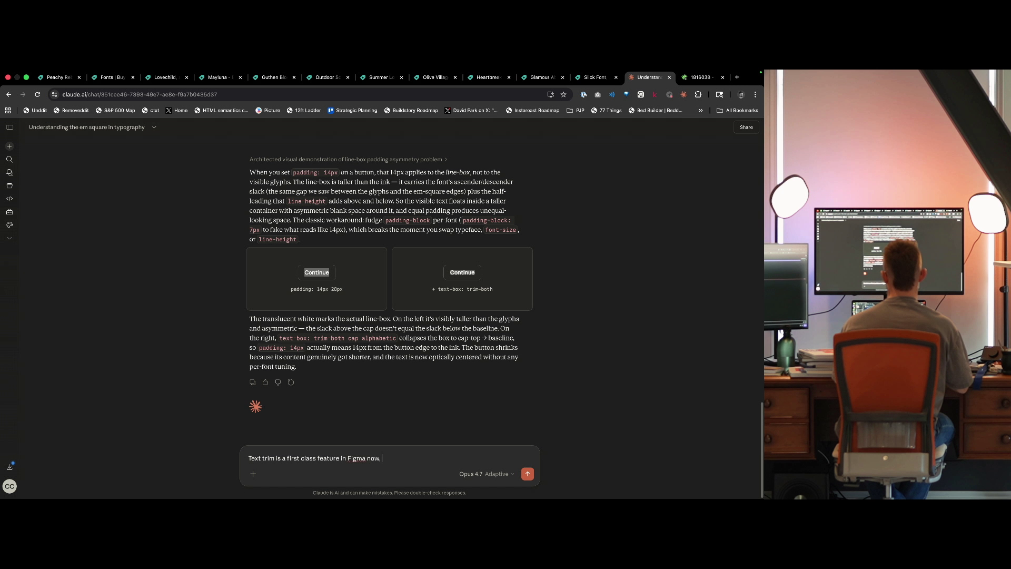
type(" IO")
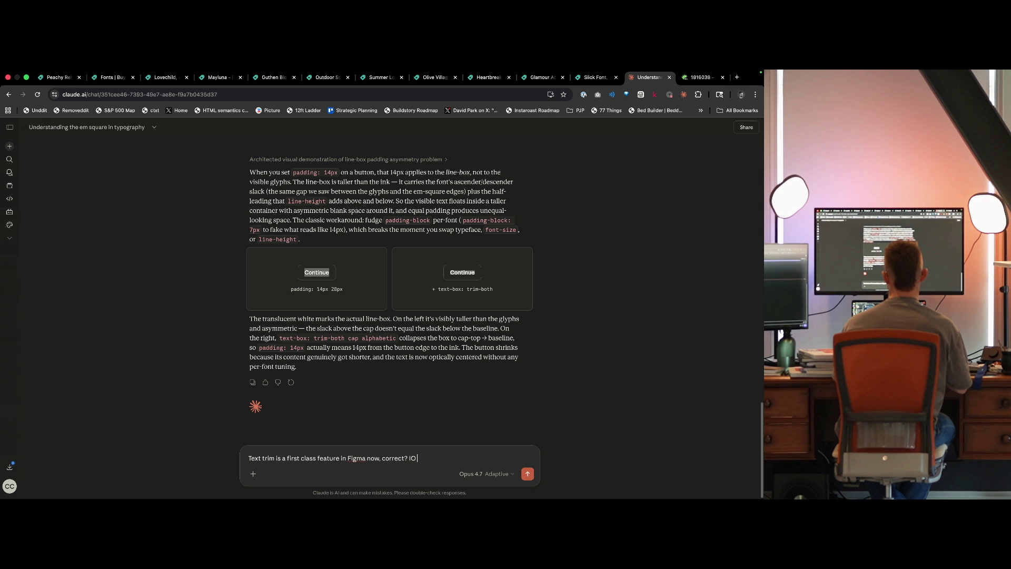
key("BackSpace")
type(" recall it in the character")
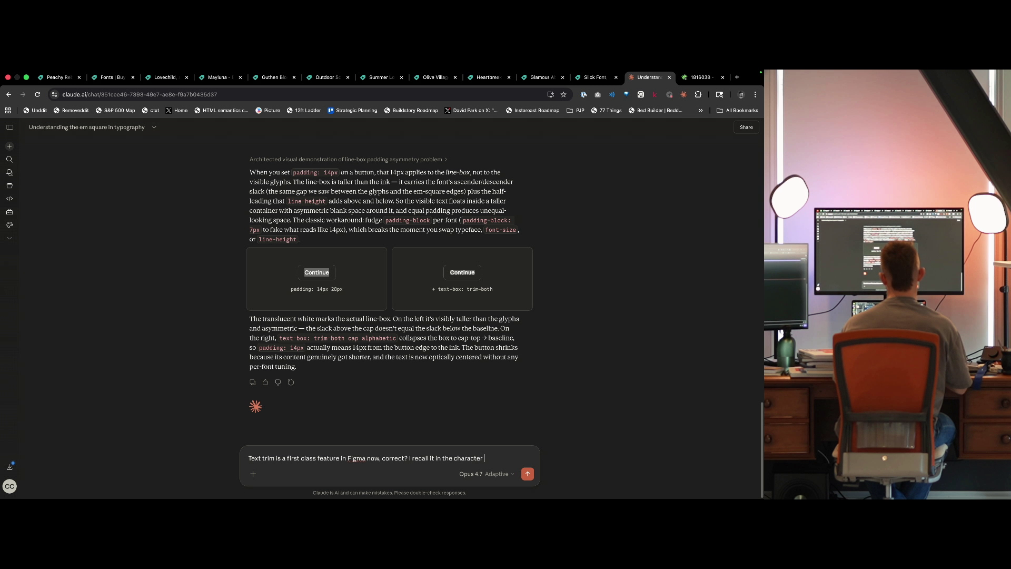
type(" settings panel, or so")
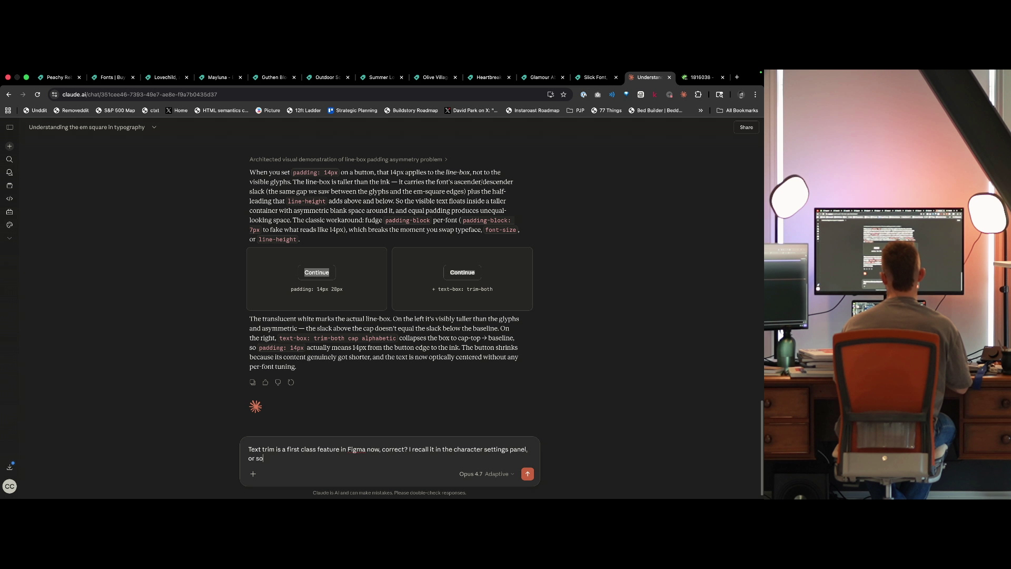
type("mething li")
type("tha")
key("Return")
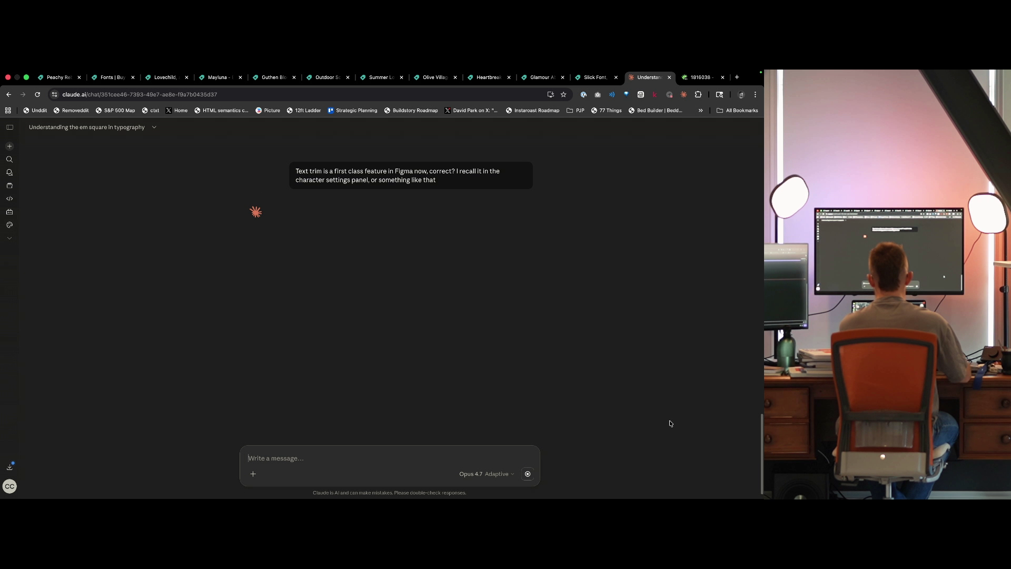
Close the bug 1816038 tab, glance at the Slick Font page, and switch to the terminals desktop.
left_click(699, 80)
key("ctrl+w")
left_click(640, 77)
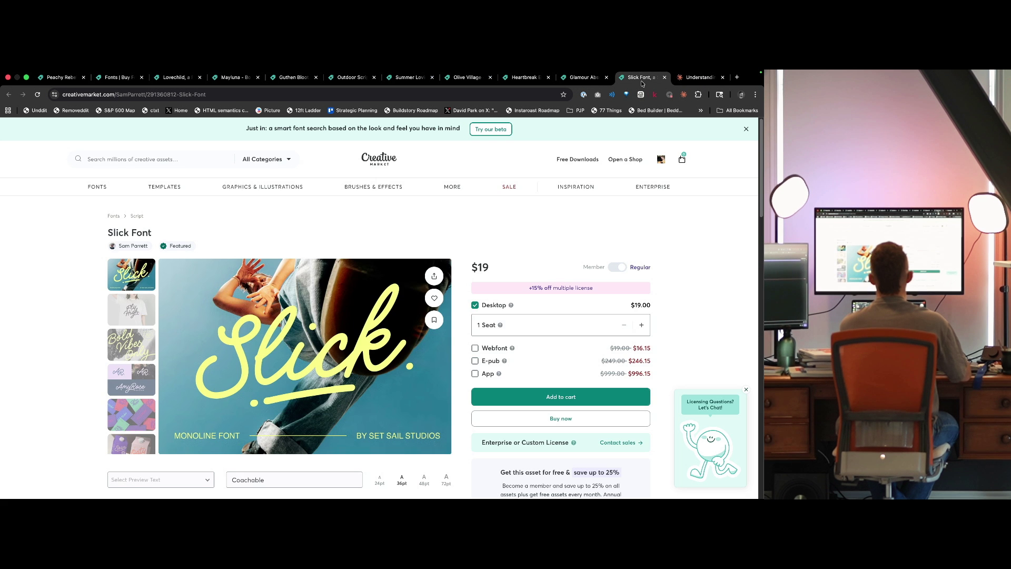
left_click(703, 79)
key("ctrl+Left")
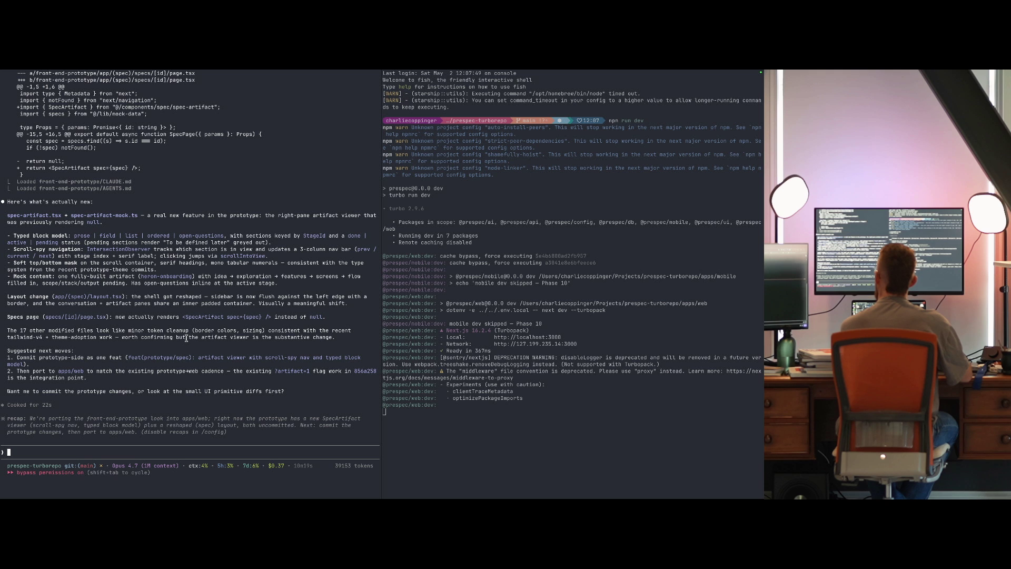
Switch back to the desktop with Claude's chat showing the Vertical Trim answer.
key("ctrl+Left")
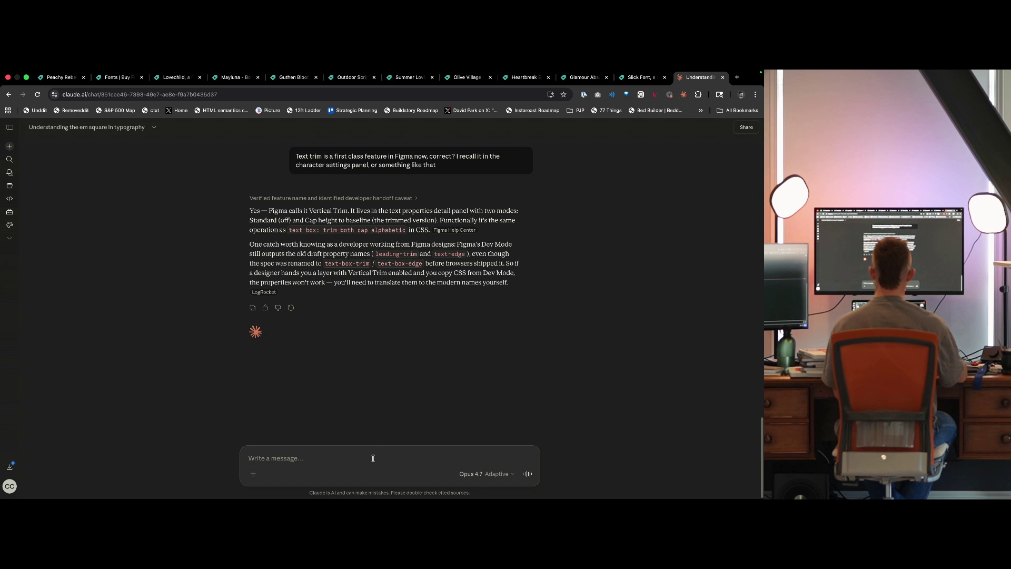
Ask Claude for a web artifact illustrating these learnings plus anything that might supplement them.
type("Cool. Can")
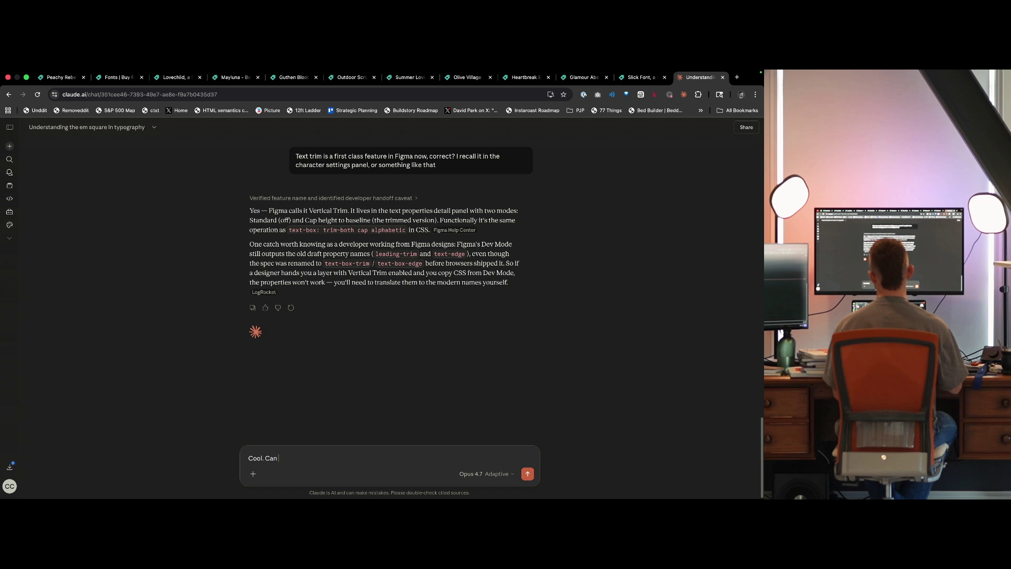
type(" you dreate a web")
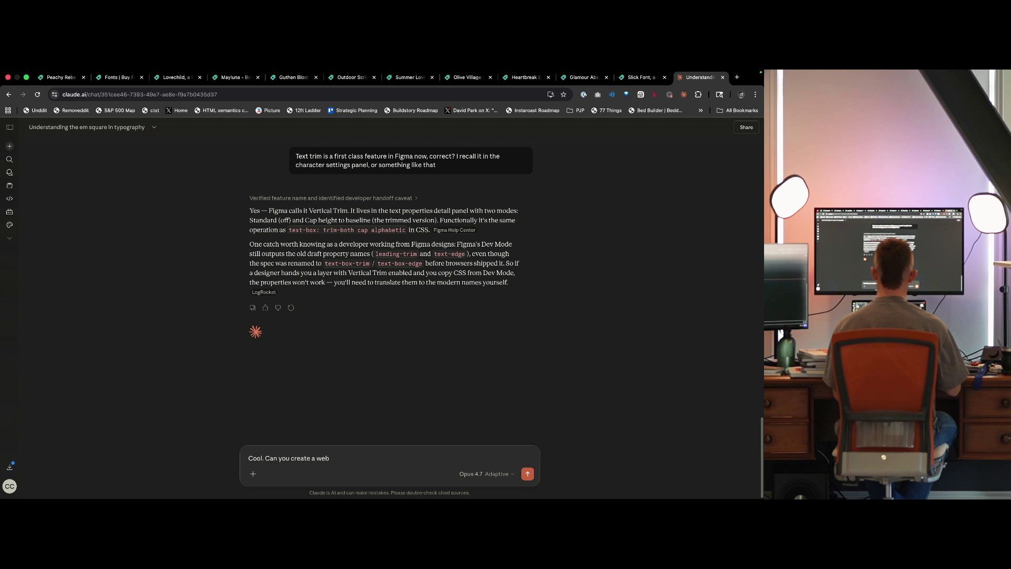
key("BackSpace")
key("BackSpace")
key("BackSpace")
type("act to illustr")
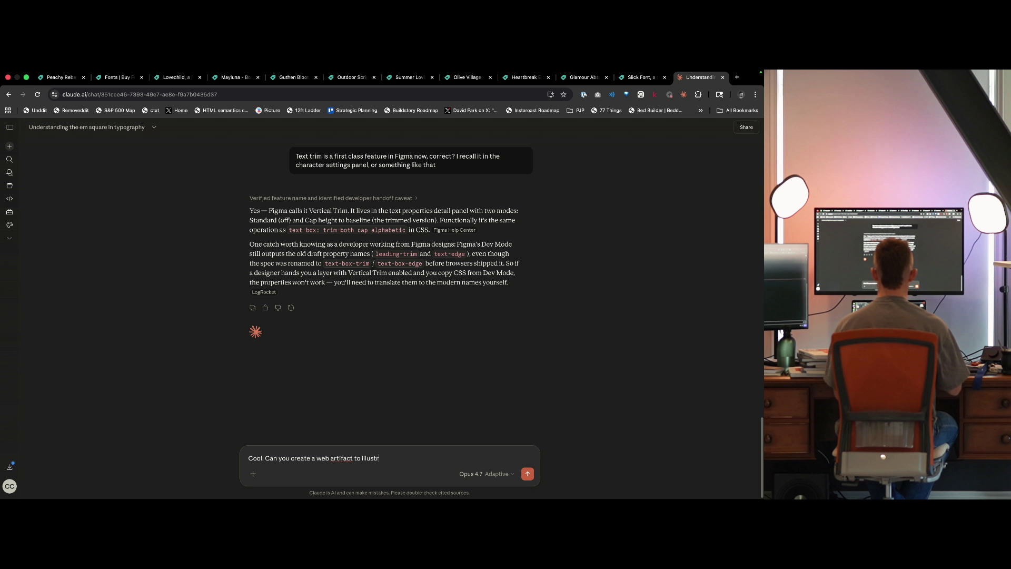
type("ate these ")
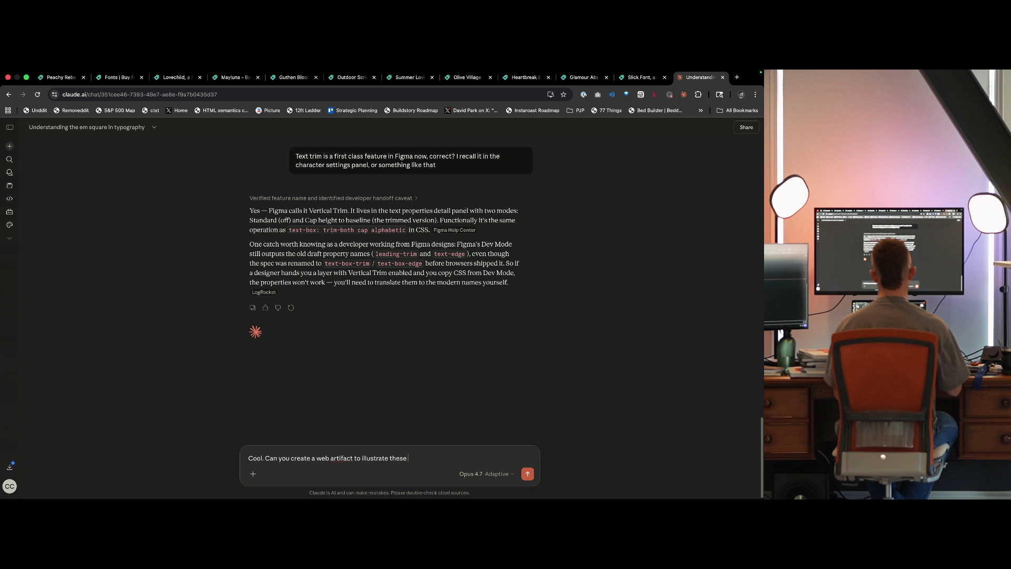
type("learnings to me, a")
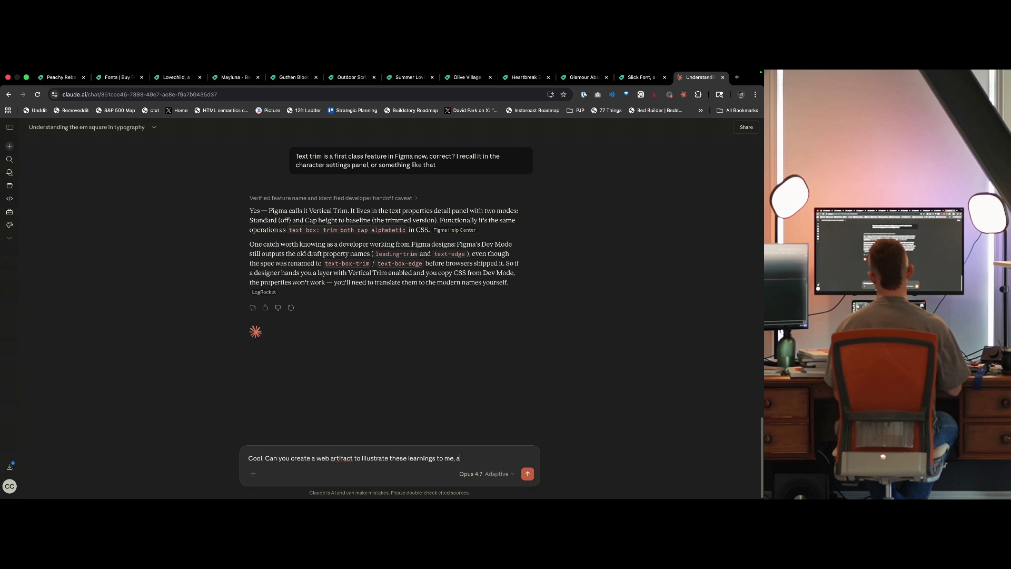
type("nd anything")
type(" else that might suplem")
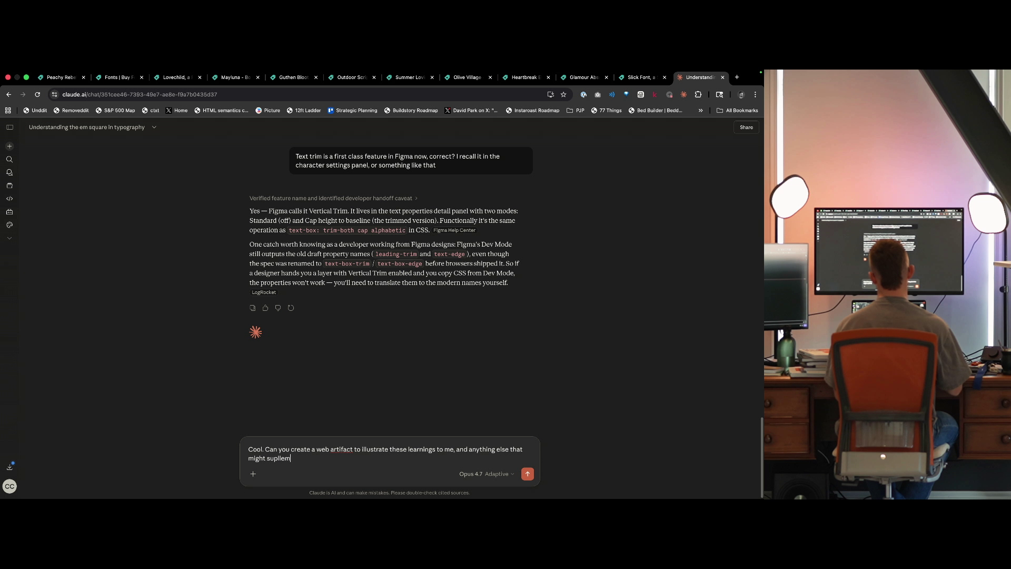
key("BackSpace")
key("BackSpace")
key("BackSpace")
type("p")
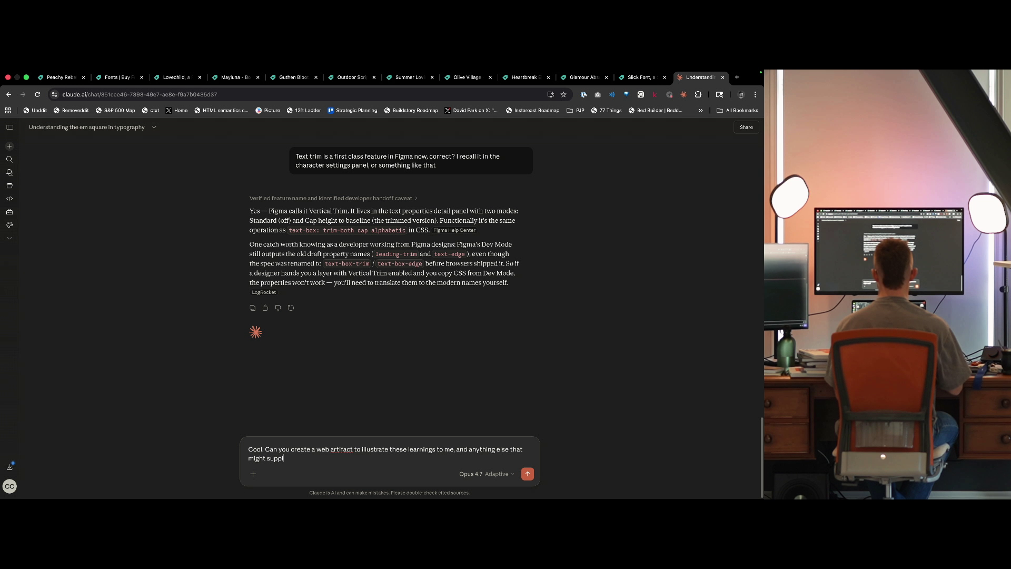
type("ement them?")
key("Return")
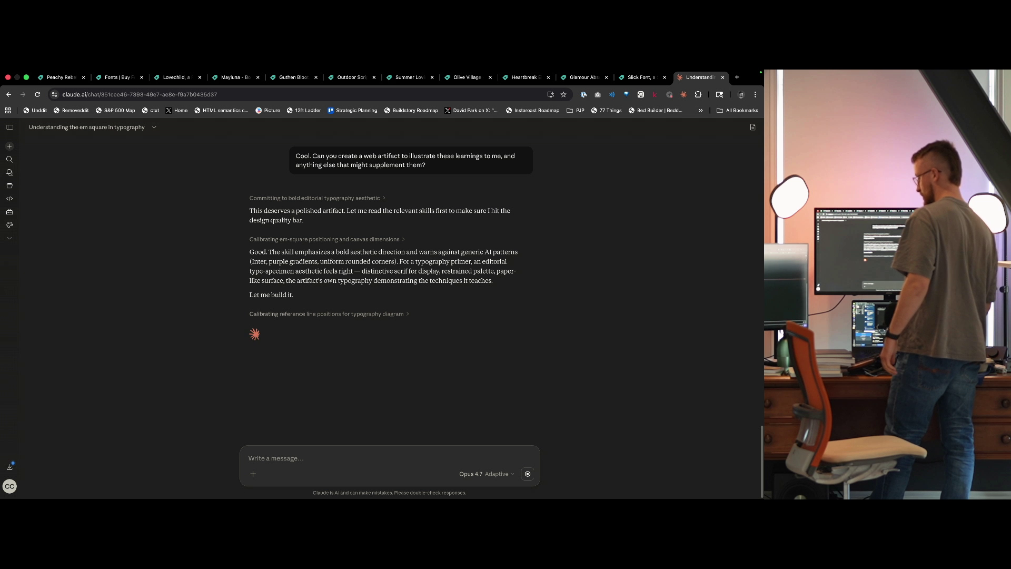
Expand Claude's reasoning on calibrating Fraunces reference line positions and scroll through it.
left_click(377, 314)
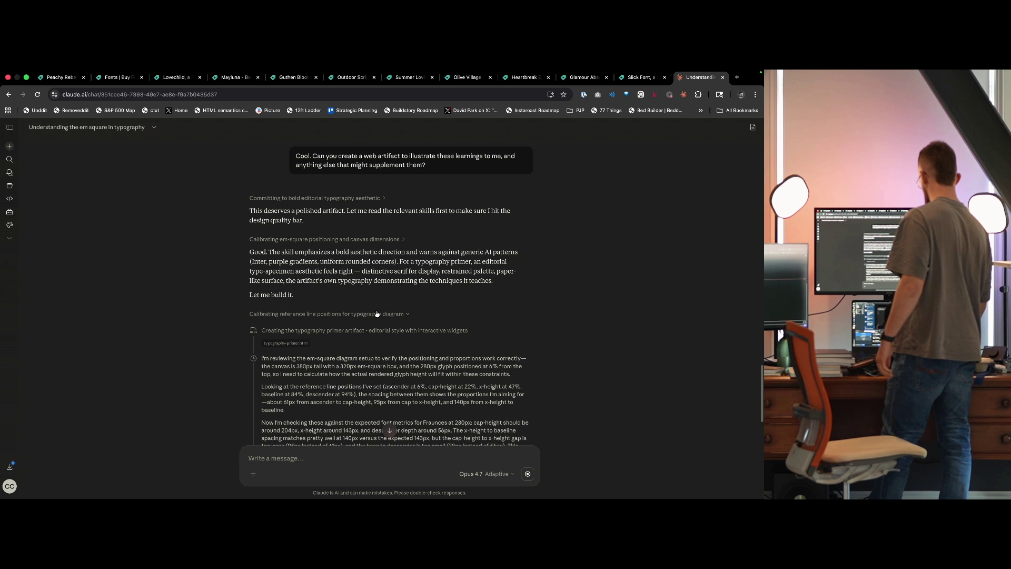
scroll(357, 226, "down", 3)
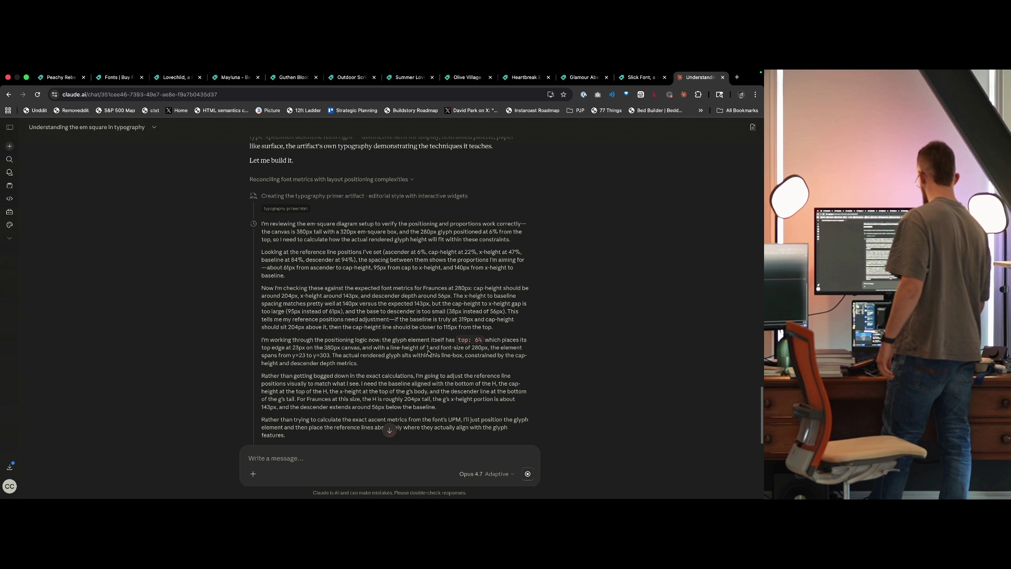
scroll(430, 353, "down", 10)
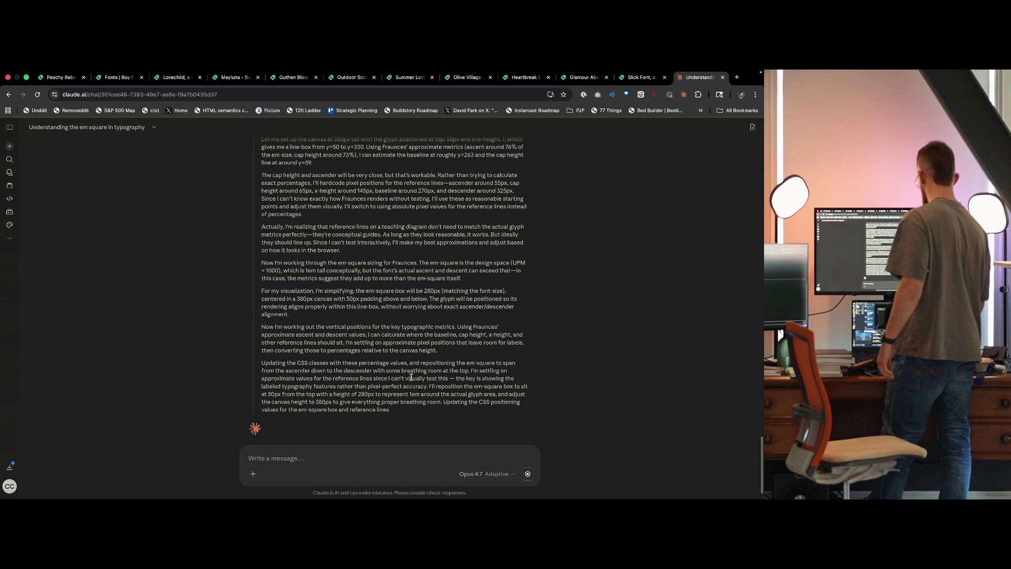
scroll(411, 377, "down", 1)
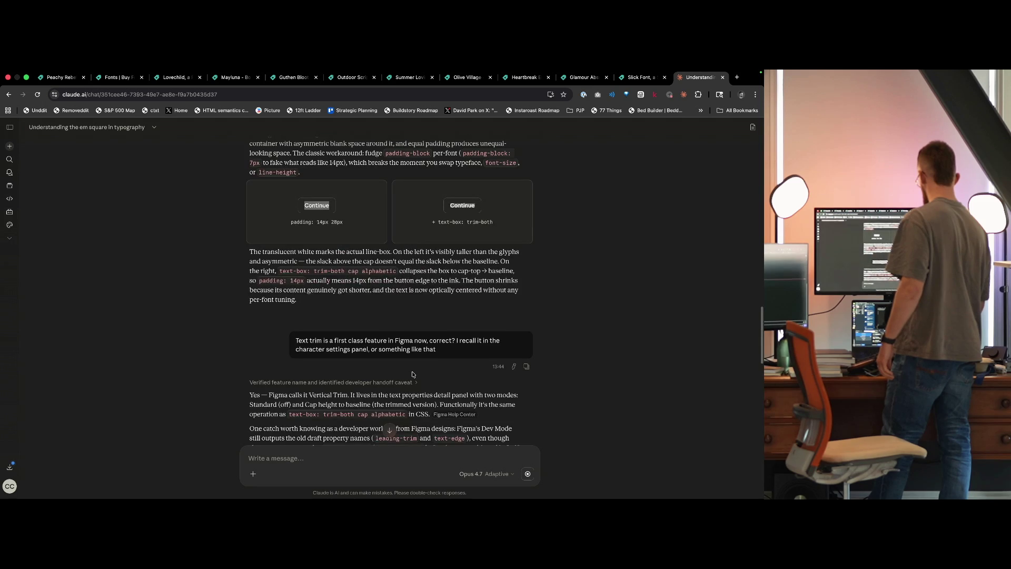
scroll(412, 377, "down", 5)
scroll(383, 383, "down", 2)
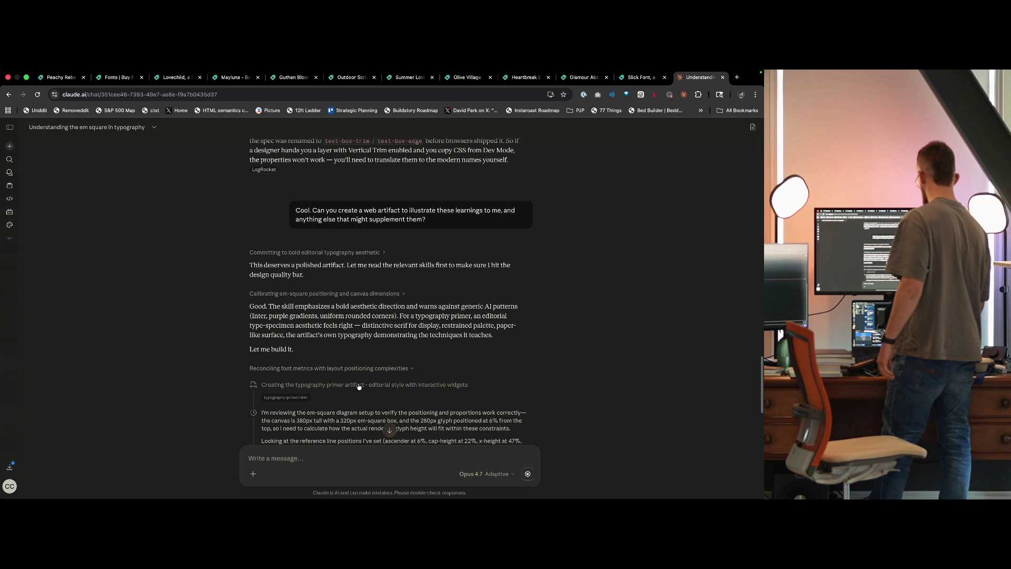
Open the Typography primer artifact and widen its panel beside the chat.
left_click(352, 390)
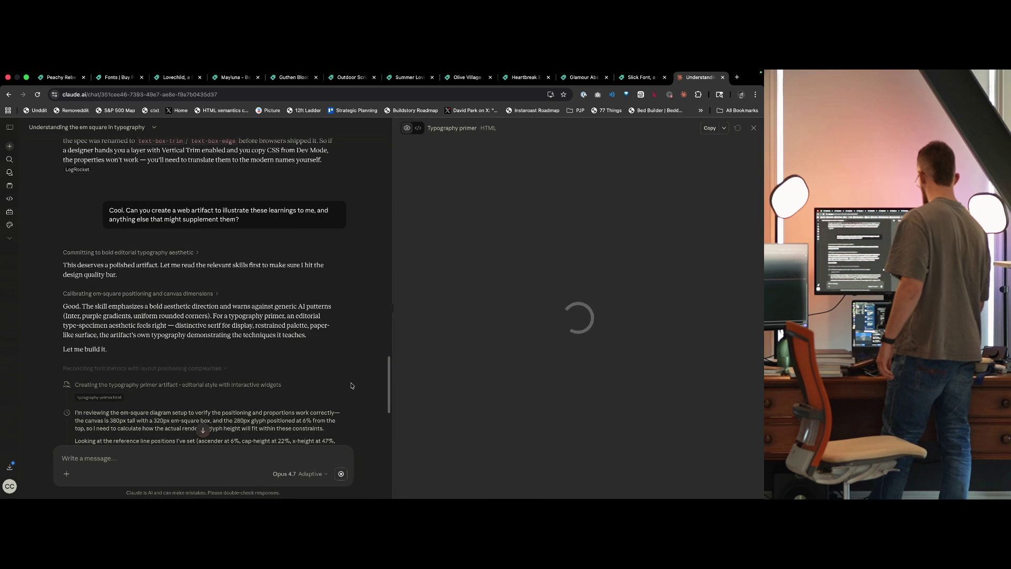
scroll(343, 361, "down", 10)
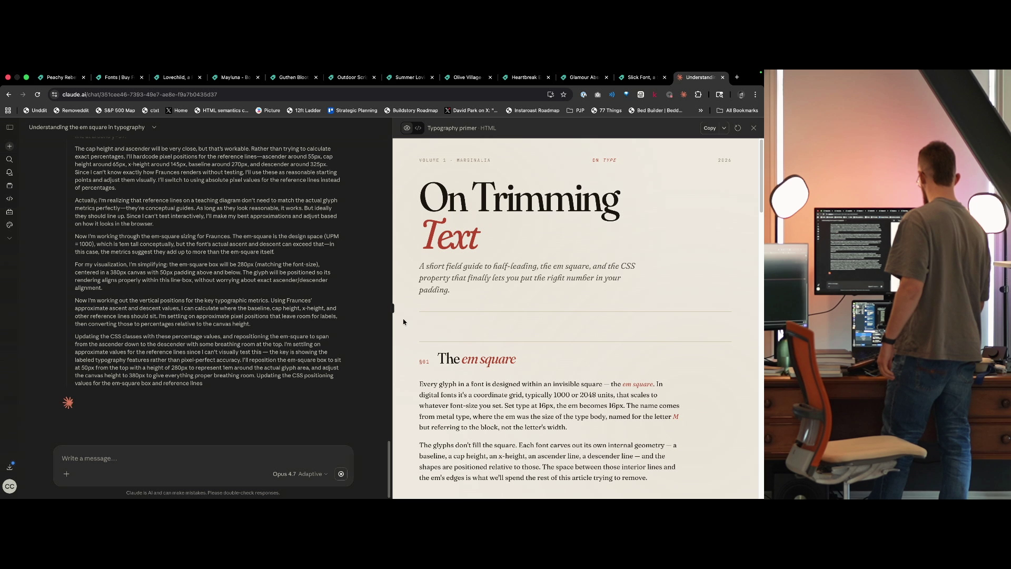
mouse_move(391, 309)
left_mouse_down()
mouse_move(283, 310)
mouse_move(352, 310)
left_mouse_up()
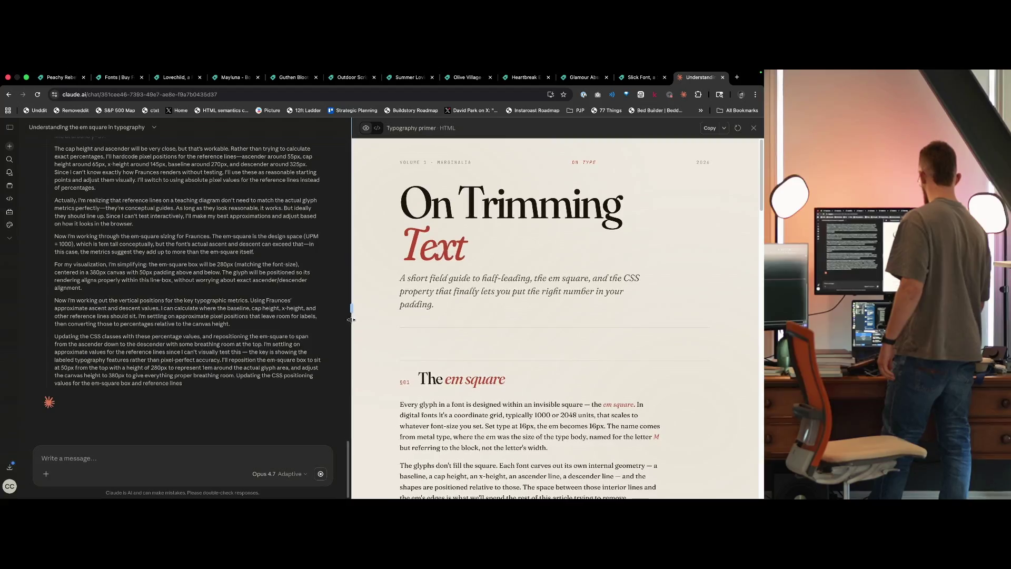
Try different line heights with the slider in the Half-leading demo.
scroll(485, 335, "down", 5)
scroll(485, 332, "down", 5)
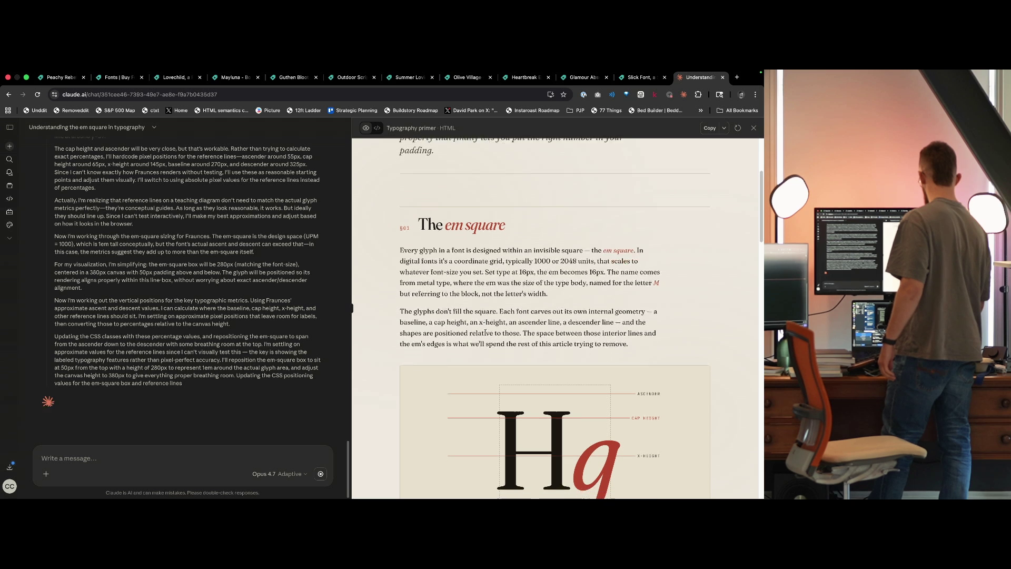
scroll(641, 324, "down", 5)
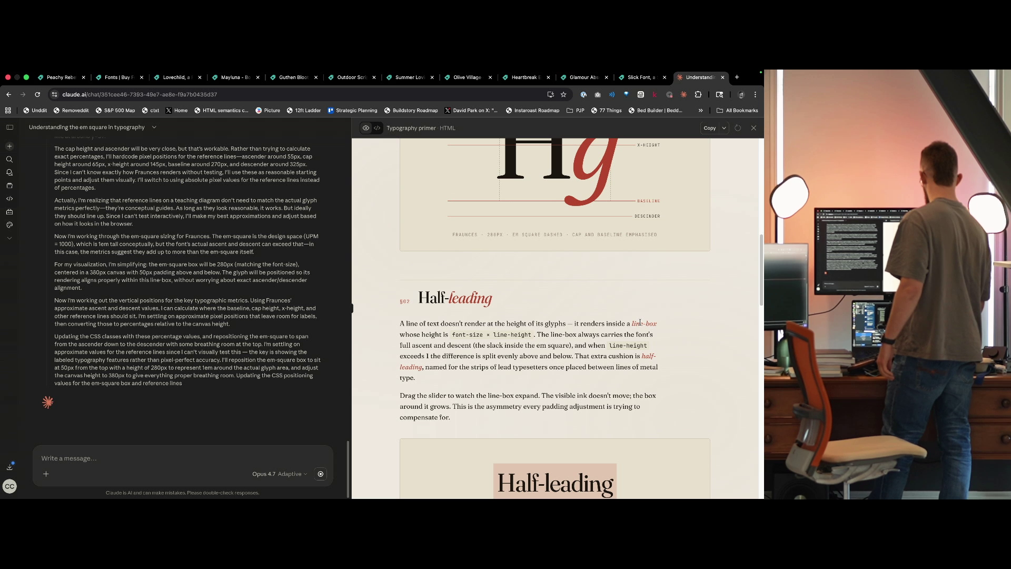
scroll(641, 323, "down", 3)
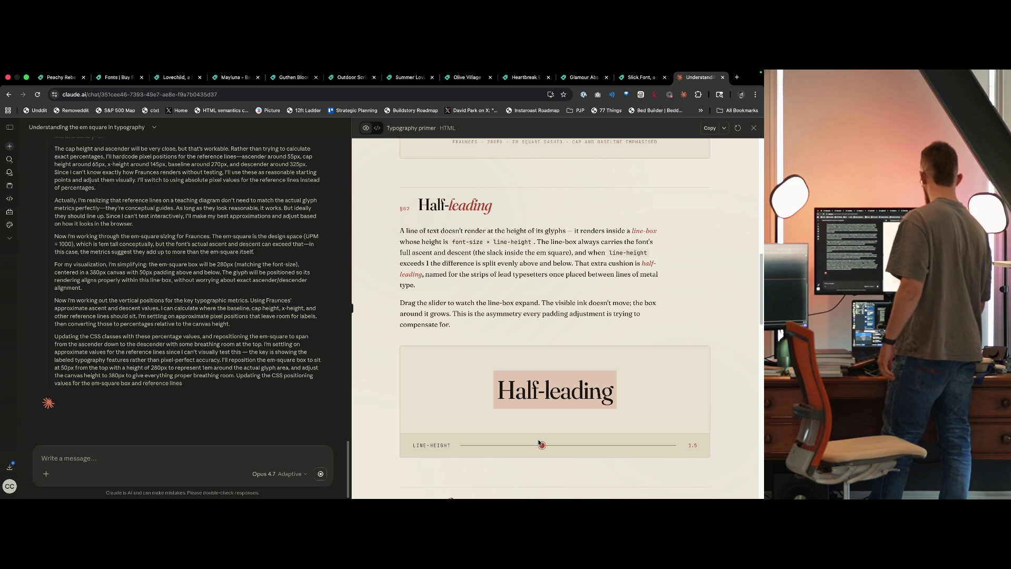
mouse_move(542, 447)
left_mouse_down()
mouse_move(416, 455)
mouse_move(704, 401)
mouse_move(526, 445)
mouse_move(477, 445)
mouse_move(548, 445)
left_mouse_up()
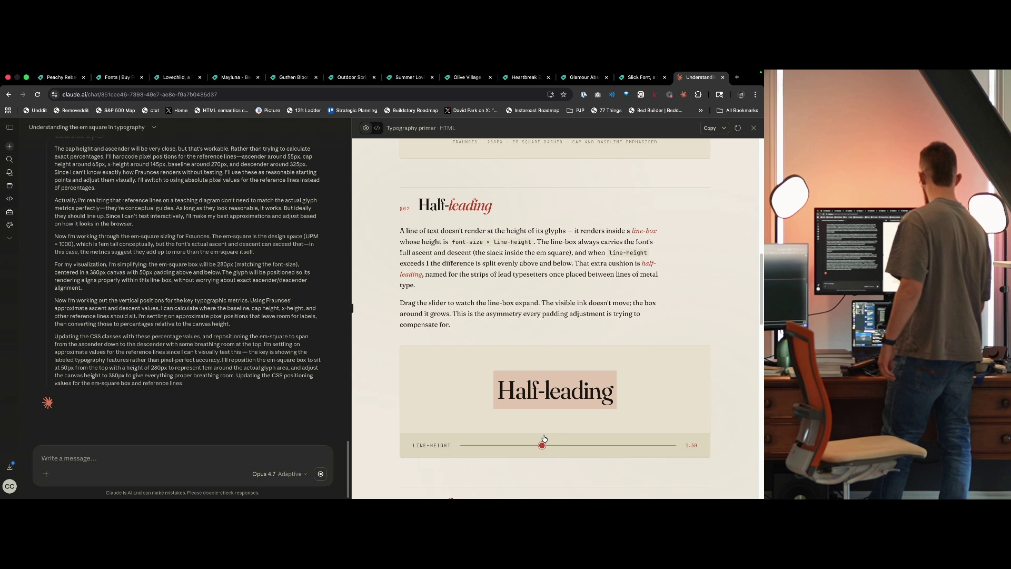
In 'In practice', trim the Continue button's text box, then restore it untrimmed.
scroll(557, 313, "down", 3)
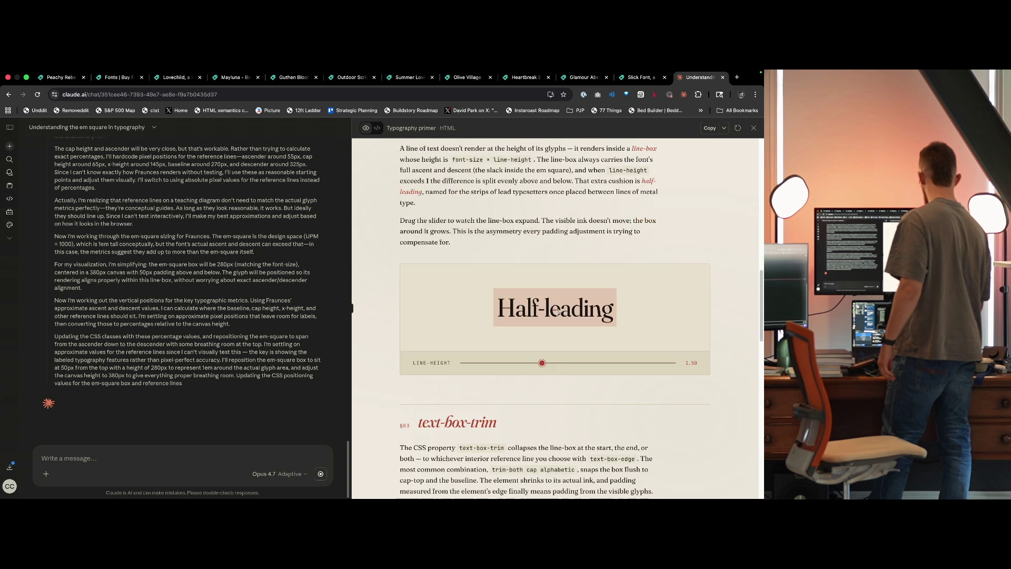
scroll(565, 372, "up", 1)
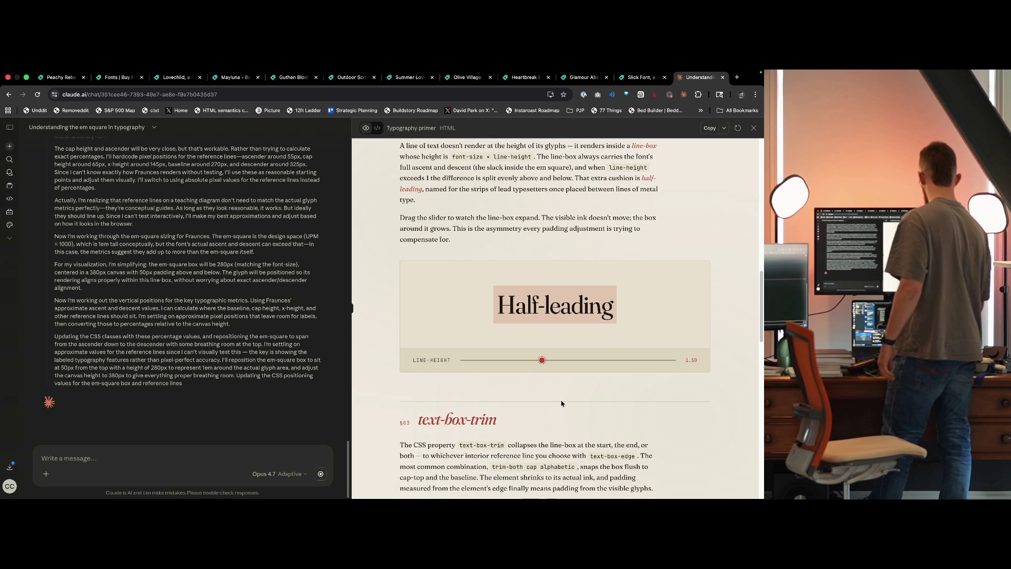
scroll(562, 403, "down", 8)
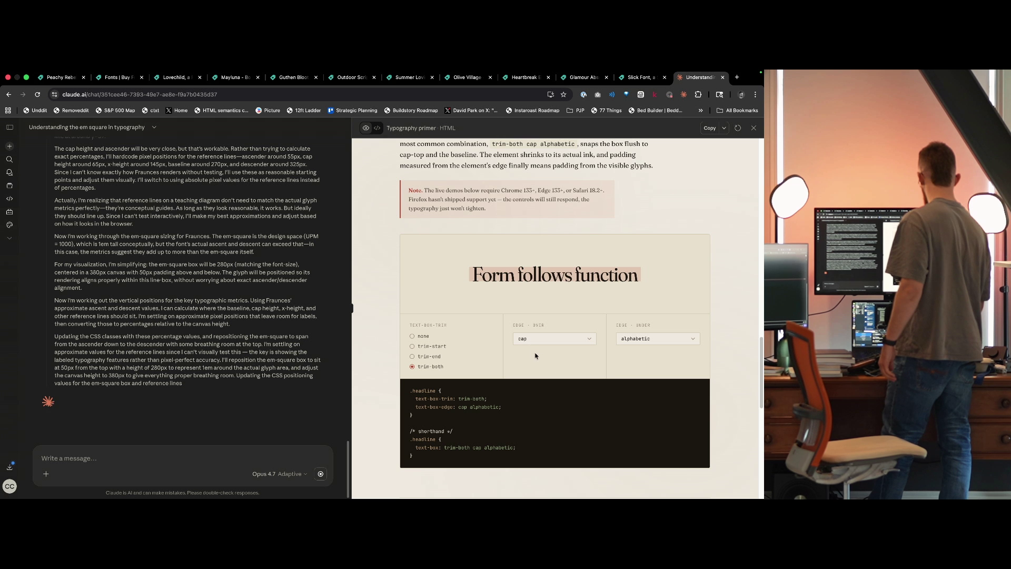
scroll(547, 347, "down", 6)
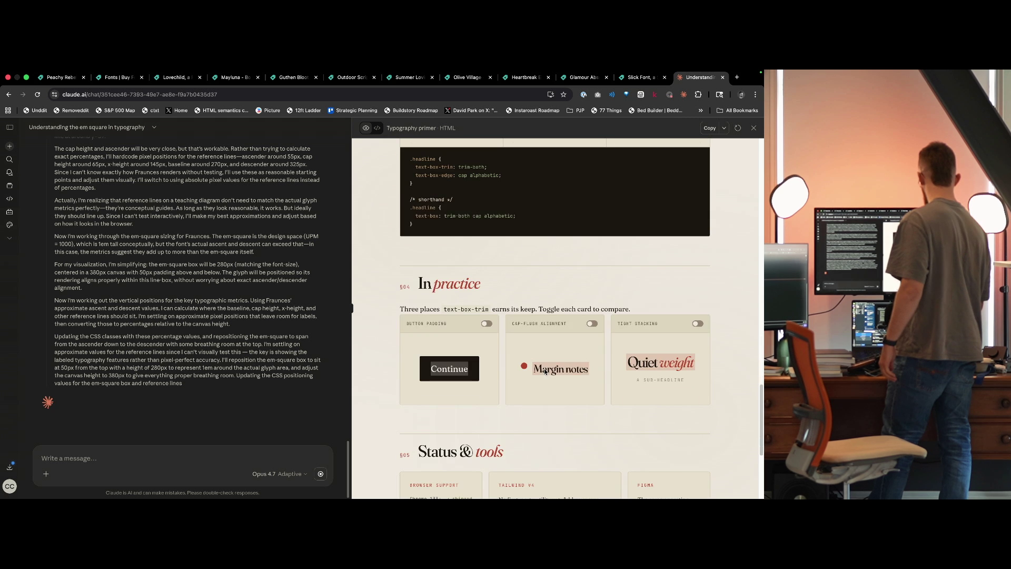
left_click(487, 324)
left_click(489, 326)
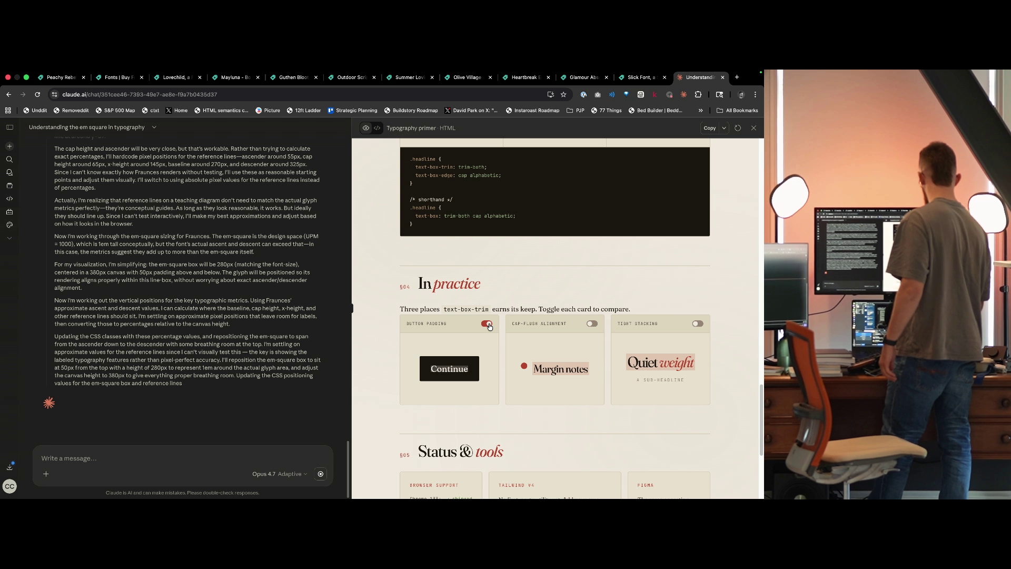
Compare Margin notes with and without cap-flush alignment, leaving cap-flush alignment on.
scroll(575, 323, "down", 5)
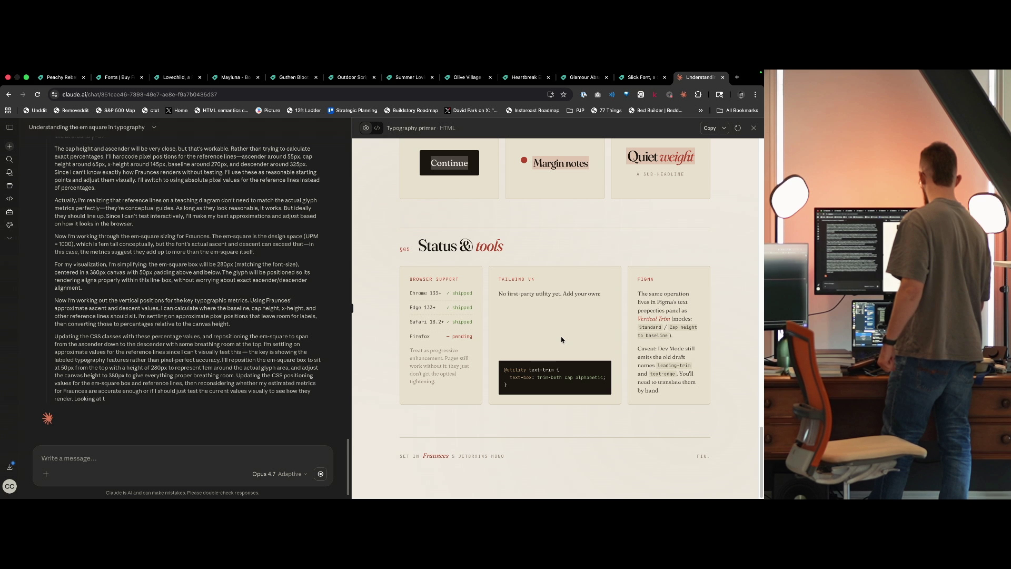
scroll(535, 333, "up", 4)
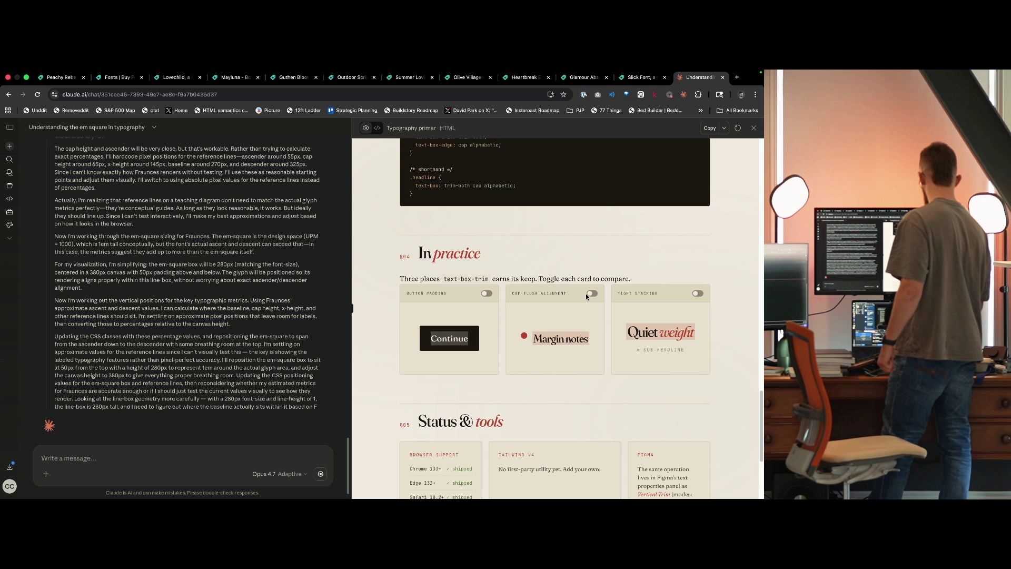
left_click(590, 295)
left_click(588, 296)
left_click(589, 296)
left_click(589, 297)
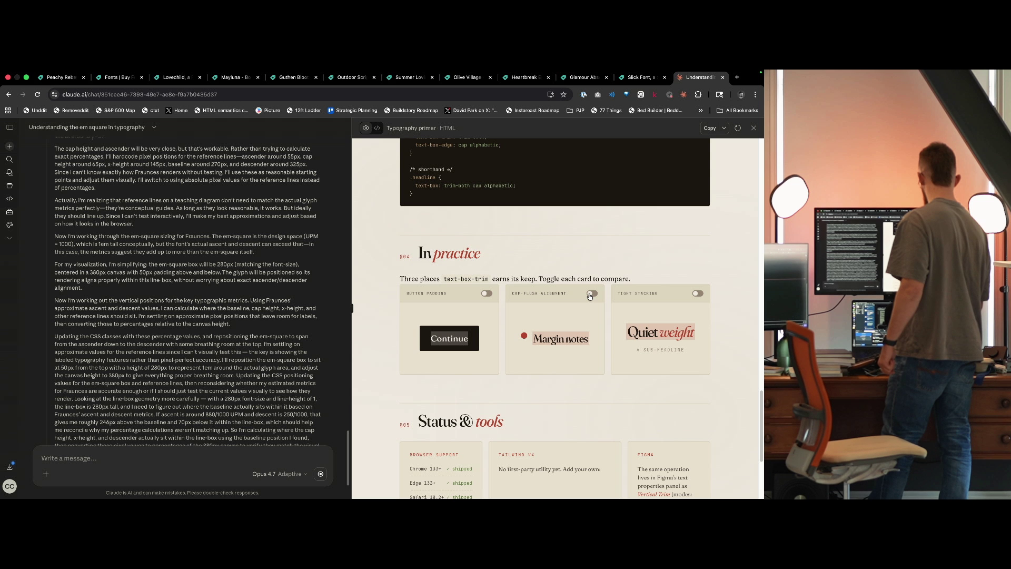
left_click(589, 295)
Compare Quiet weight loose and tight, leaving tight stacking on; re-check the Continue button trim.
left_click(700, 293)
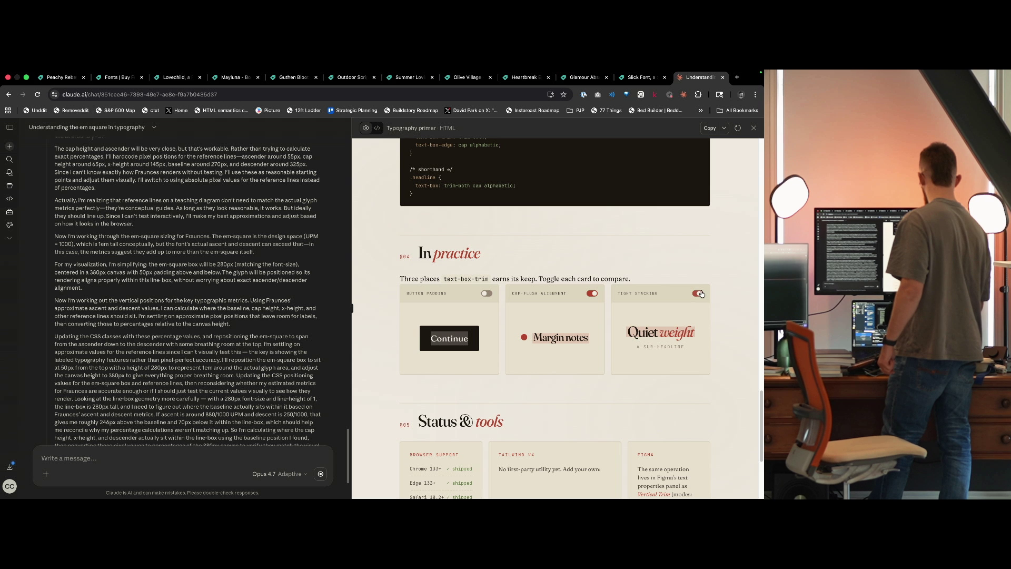
left_click(700, 293)
left_click(702, 293)
left_click(702, 294)
left_click(702, 294)
left_click(486, 293)
left_click(486, 294)
Cycle the trim demo's top edge through text and ex, ending on cap.
scroll(485, 253, "up", 5)
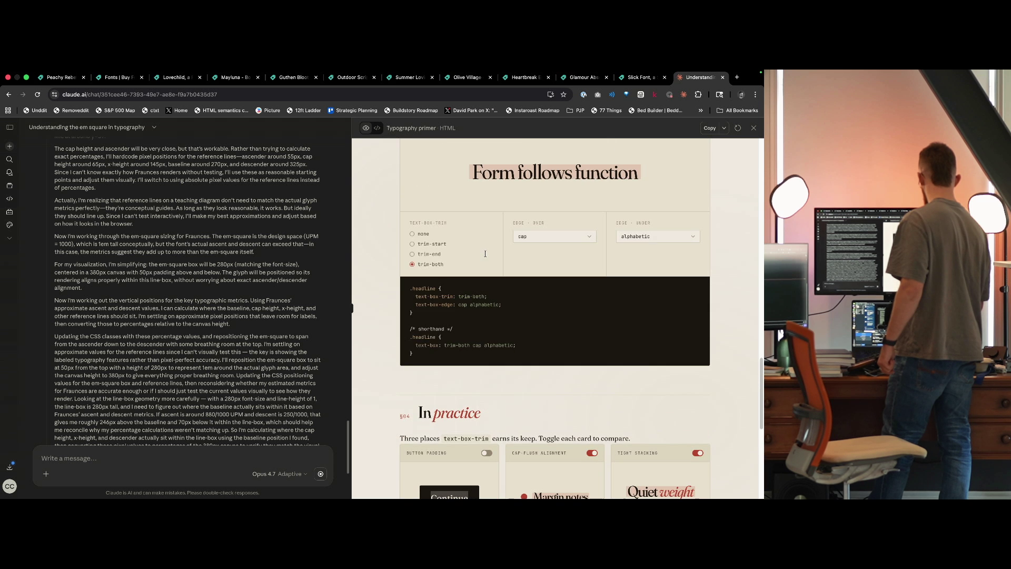
left_click(541, 335)
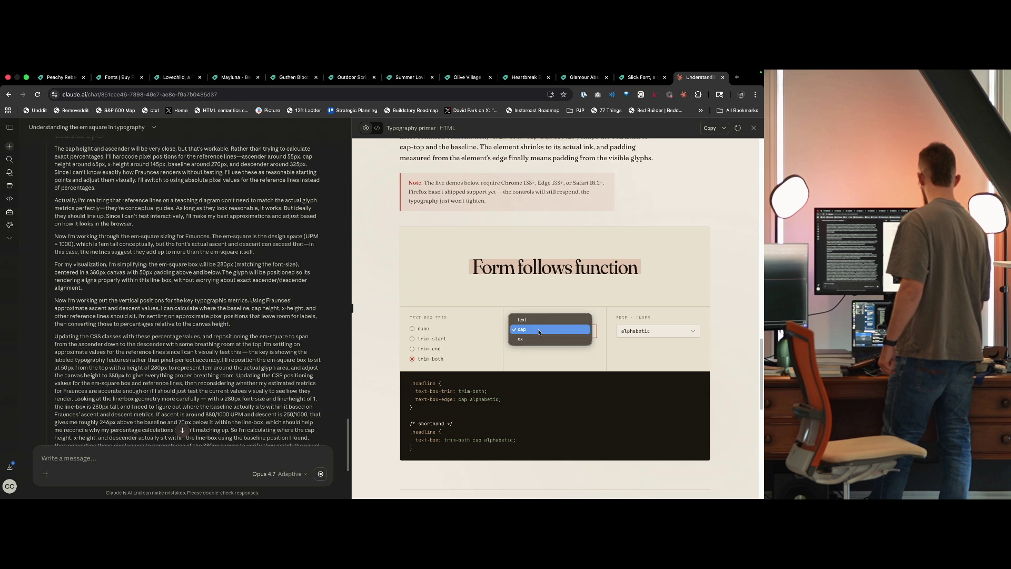
left_click(527, 321)
left_click(538, 336)
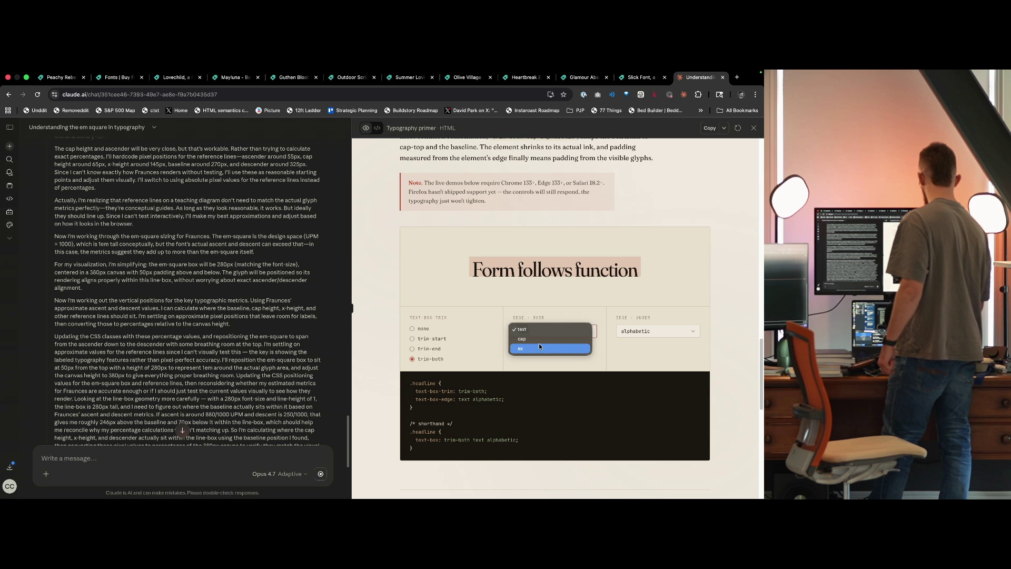
left_click(538, 347)
left_click(538, 333)
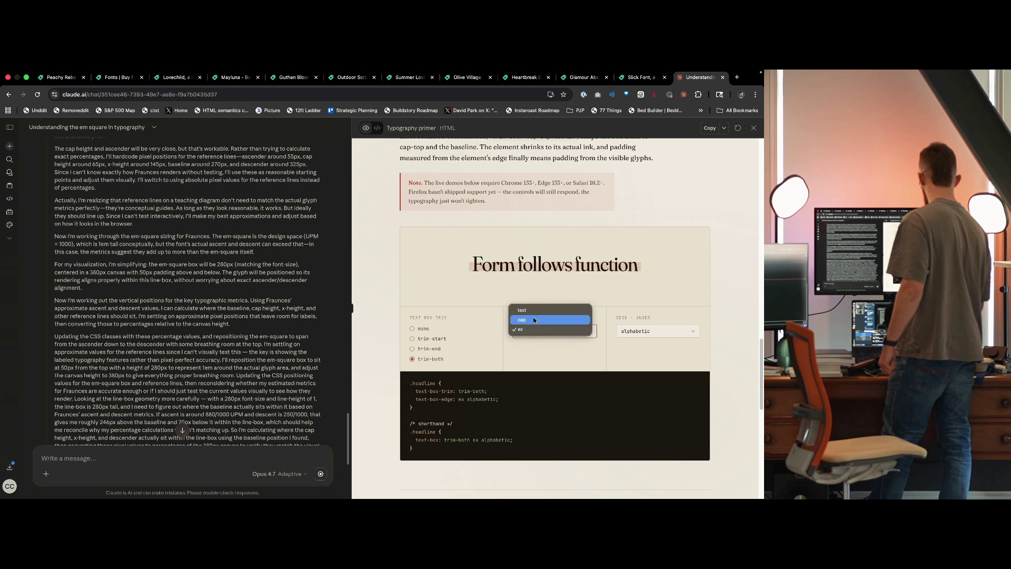
left_click(532, 310)
left_click(534, 325)
left_click(535, 338)
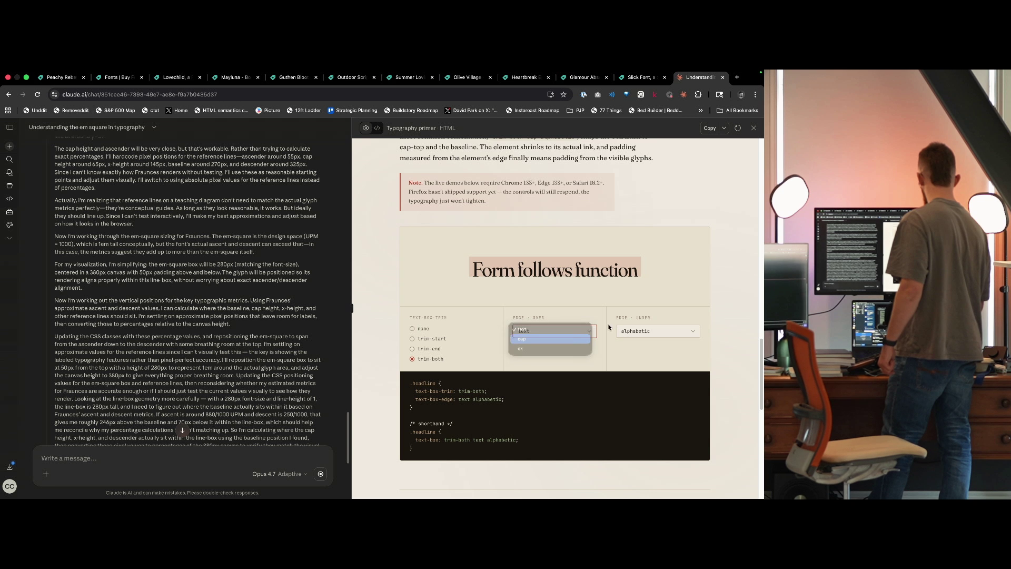
Try text as the trim's bottom edge, return it to alphabetic, and scroll the artifact back up.
left_click(637, 331)
left_click(636, 324)
left_click(635, 326)
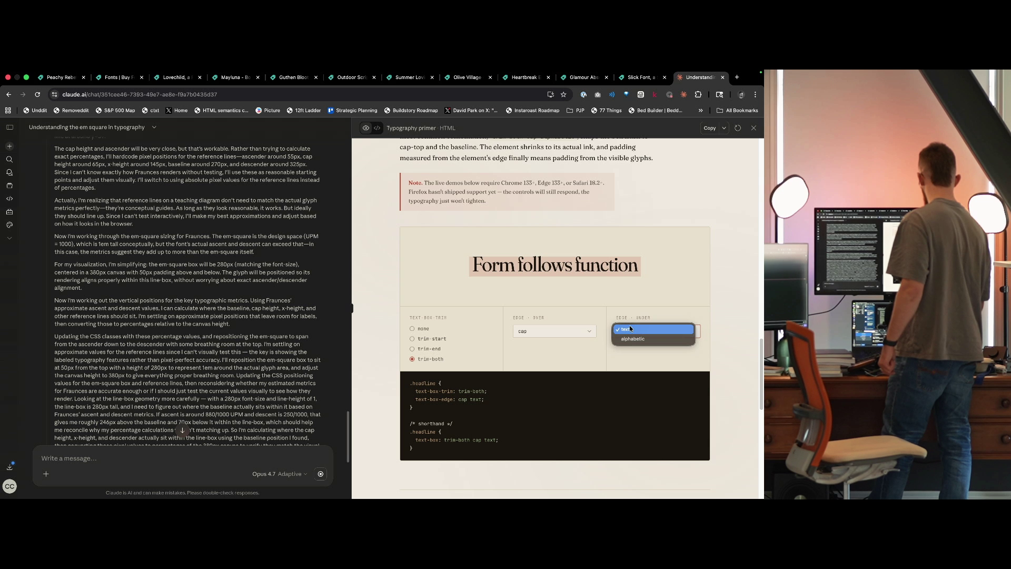
left_click(653, 340)
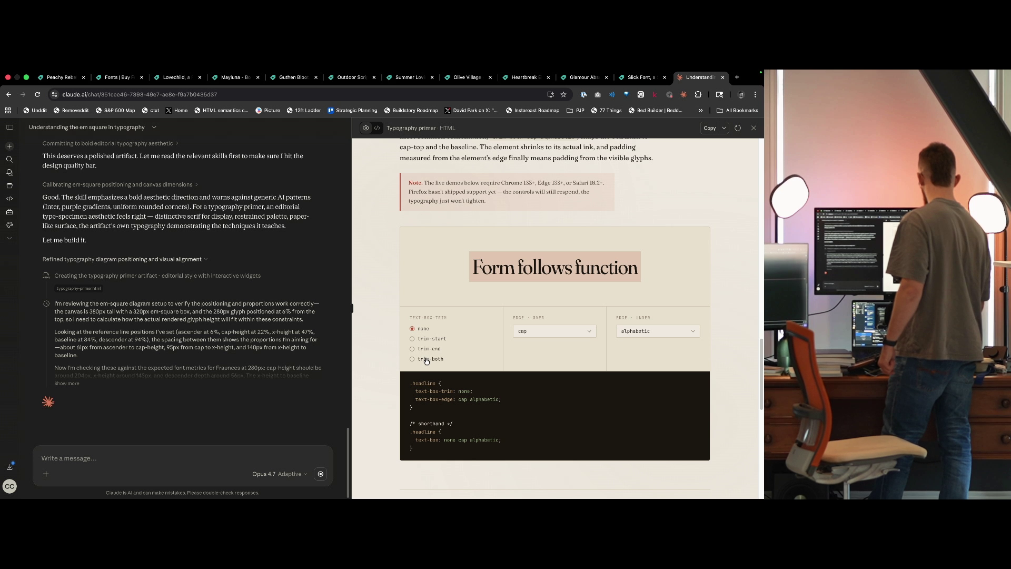
scroll(473, 372, "down", 3)
scroll(474, 372, "down", 1)
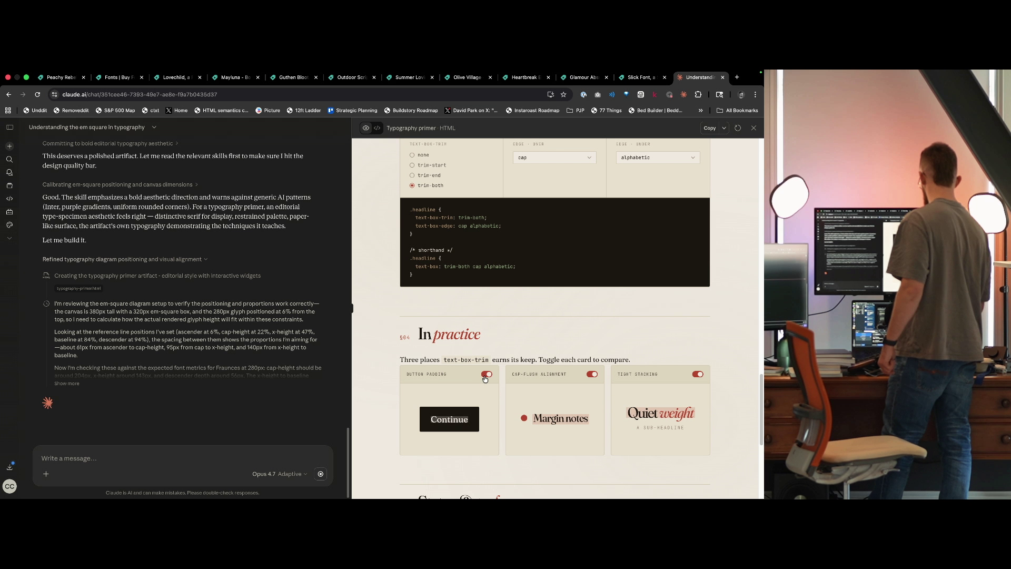
scroll(526, 315, "up", 20)
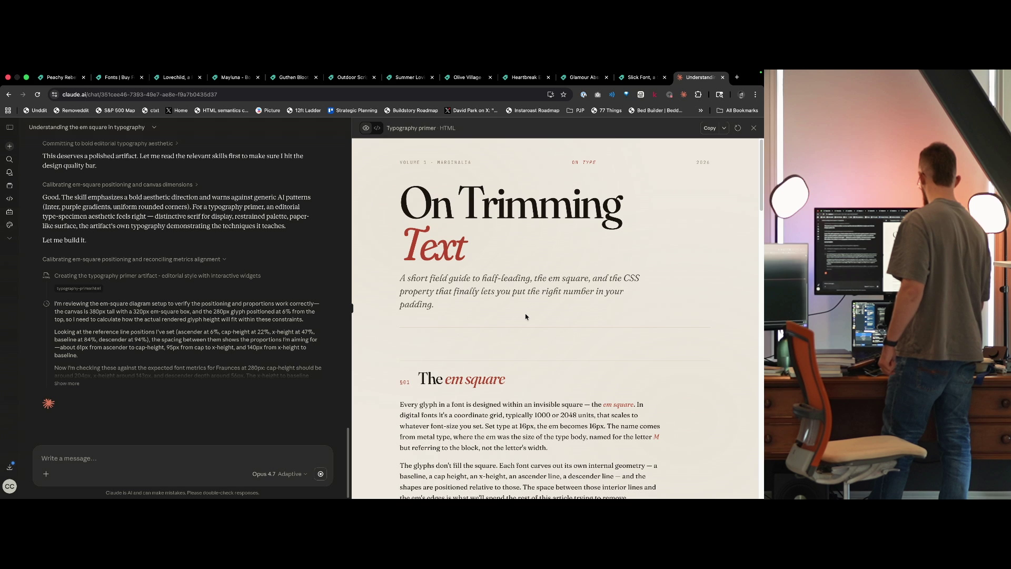